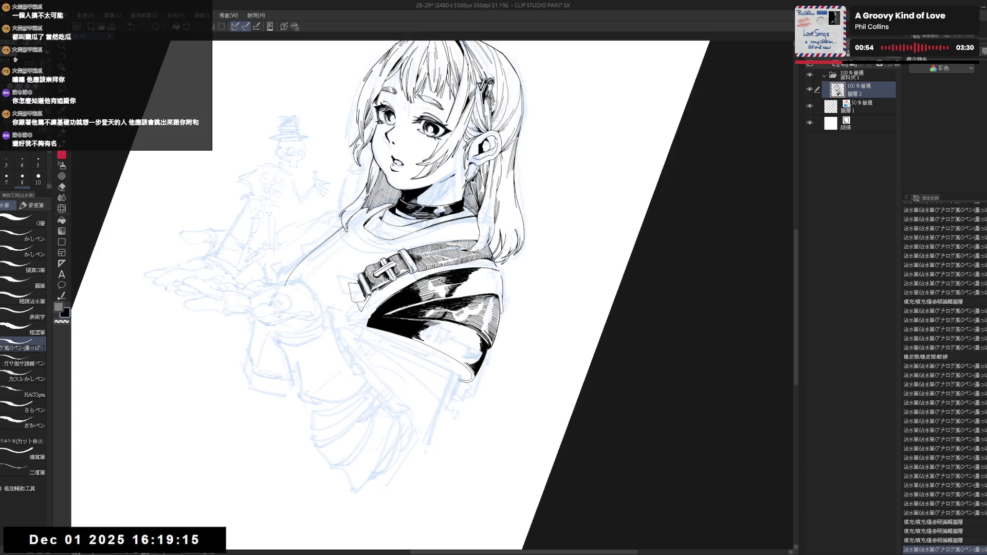
- Erase a bit of the sleeve cuff edge and re-ink it with the G-pen
mouse_move(455, 297)
mouse_down()
mouse_move(448, 292)
mouse_move(488, 290)
mouse_move(485, 329)
mouse_up()
key(e)
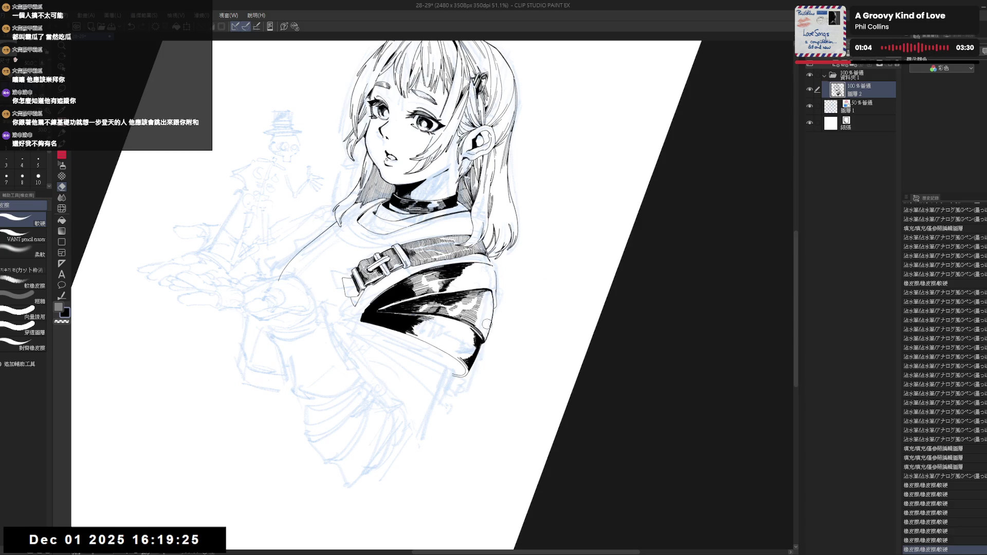
drag(485, 329, 414, 407)
key(p)
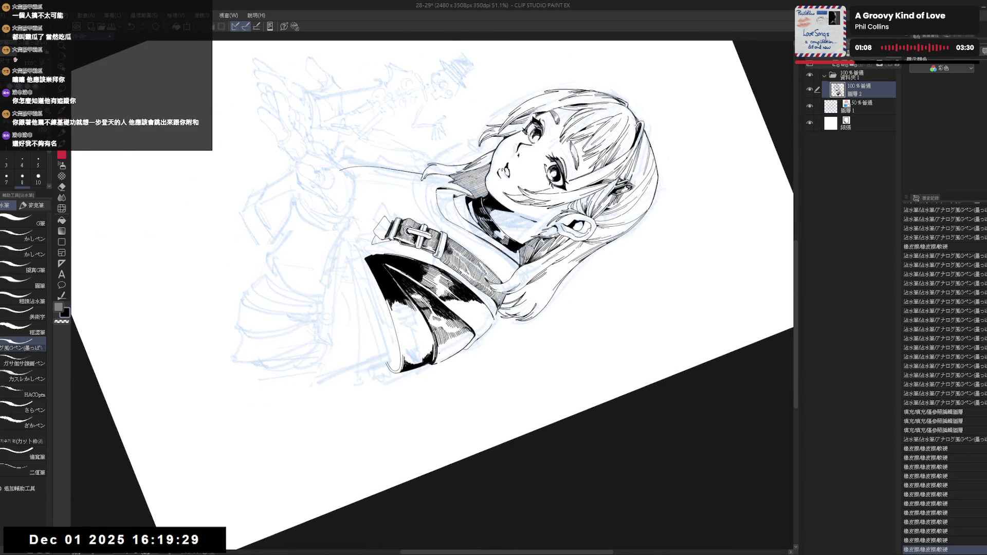
drag(440, 357, 442, 348)
drag(487, 325, 442, 221)
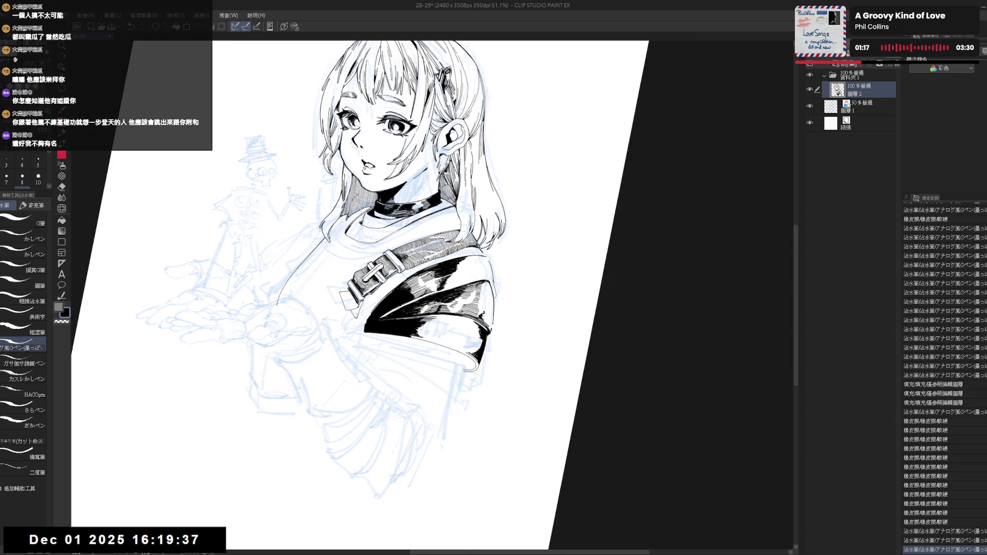
key(ctrl+z)
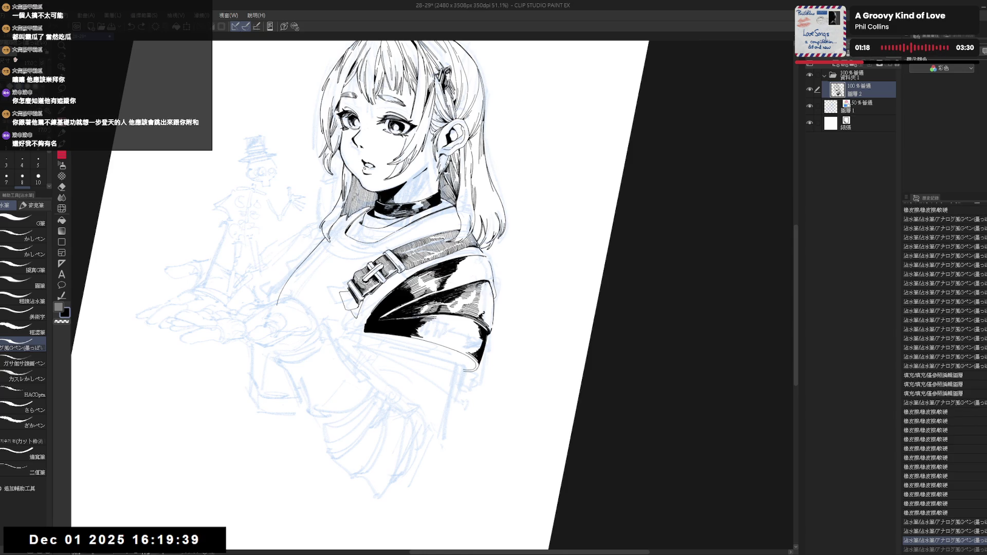
key(ctrl+y)
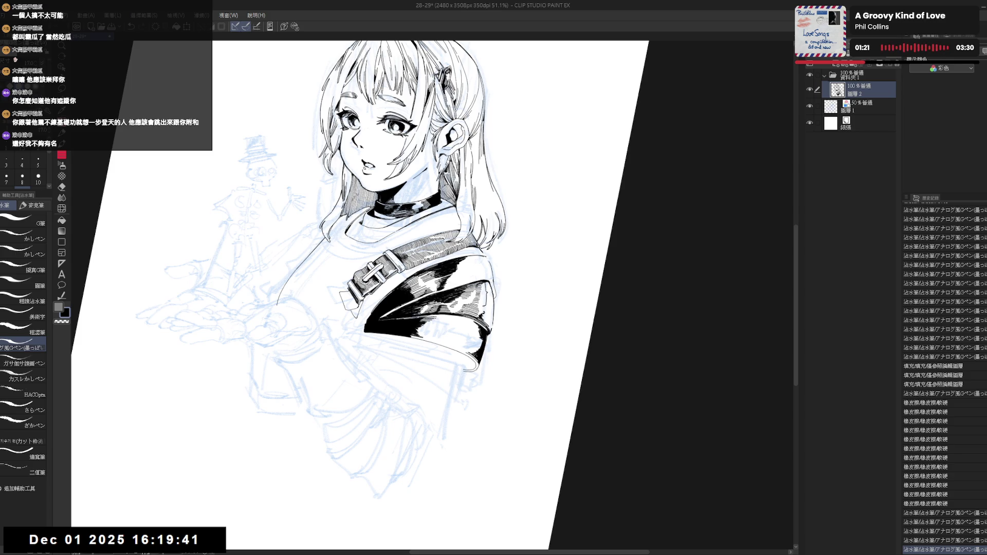
- Fill the small gap in the shoulder pad with black, then straighten the canvas view
key(g)
click(490, 306)
key(ctrl+@)
key(h)
mouse_move(463, 349)
mouse_down()
mouse_move(379, 408)
mouse_move(473, 456)
mouse_move(480, 399)
mouse_up()
key(p)
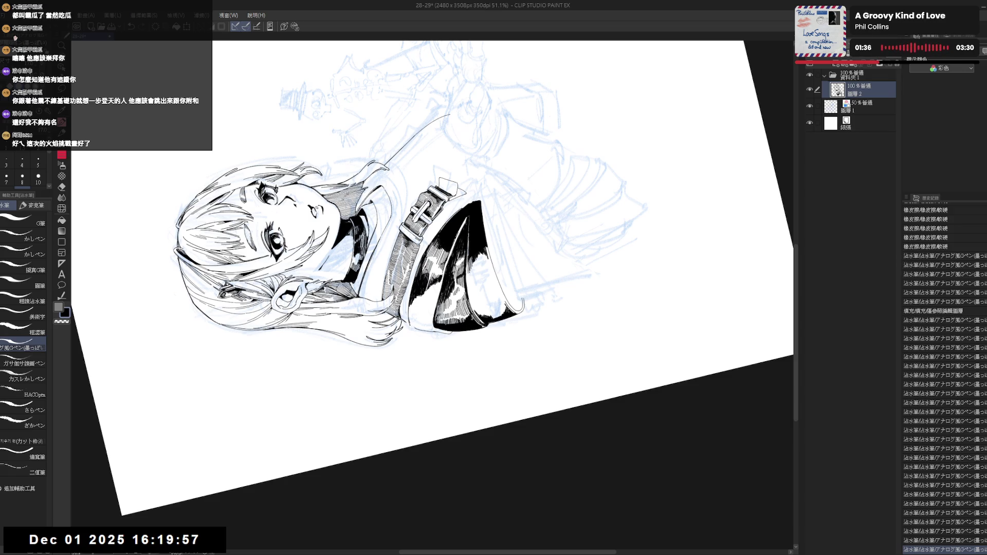
key(ctrl+at)
scroll(474, 243, down, 1)
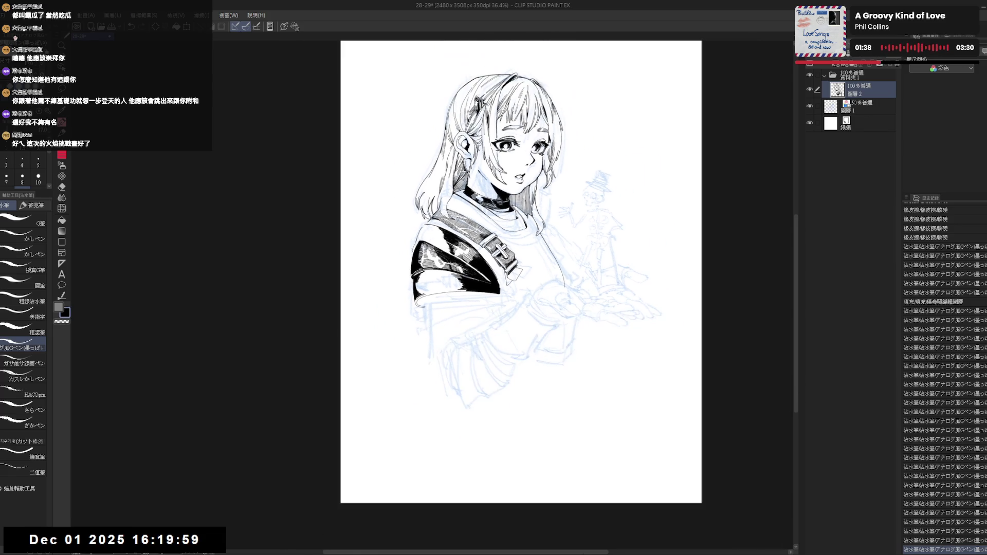
- Mirror and rotate the view to check the ink, then erase a stray mark near the shoulder
key(h)
scroll(474, 243, down, 1)
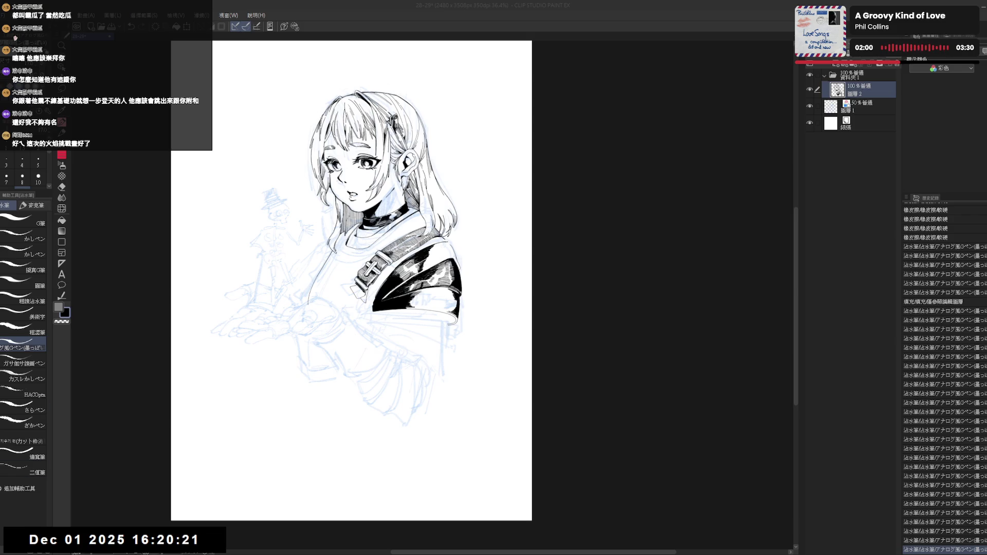
scroll(427, 208, up, 2)
mouse_move(489, 410)
mouse_down()
mouse_move(539, 367)
mouse_move(560, 305)
mouse_move(514, 360)
mouse_move(470, 303)
mouse_move(472, 275)
mouse_up()
key(e)
click(476, 311)
key(p)
key(e)
key(p)
key(e)
key(p)
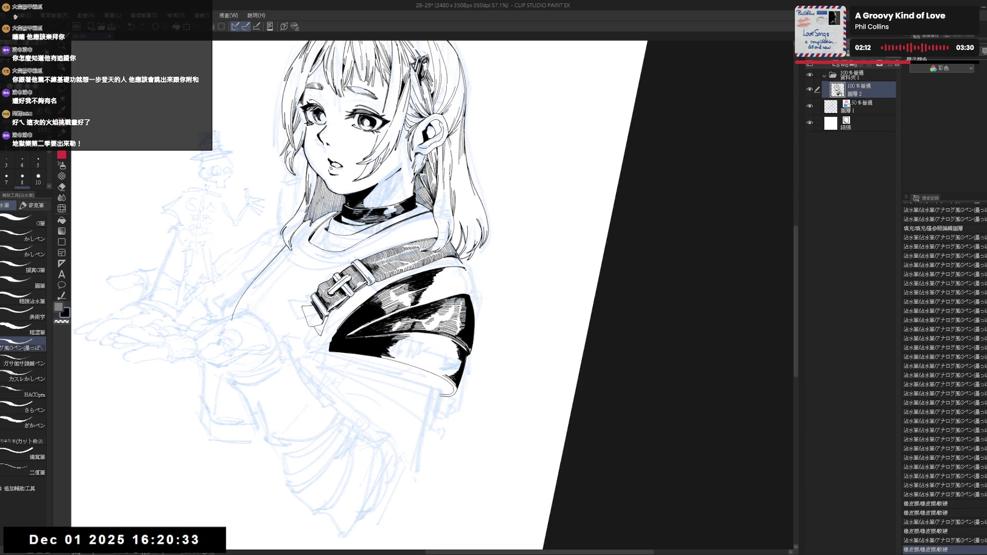
- Erase a small bit at the shoulder pad and ink the first stroke on the hanging strap
mouse_move(452, 411)
mouse_down()
mouse_move(446, 441)
mouse_move(470, 358)
mouse_up()
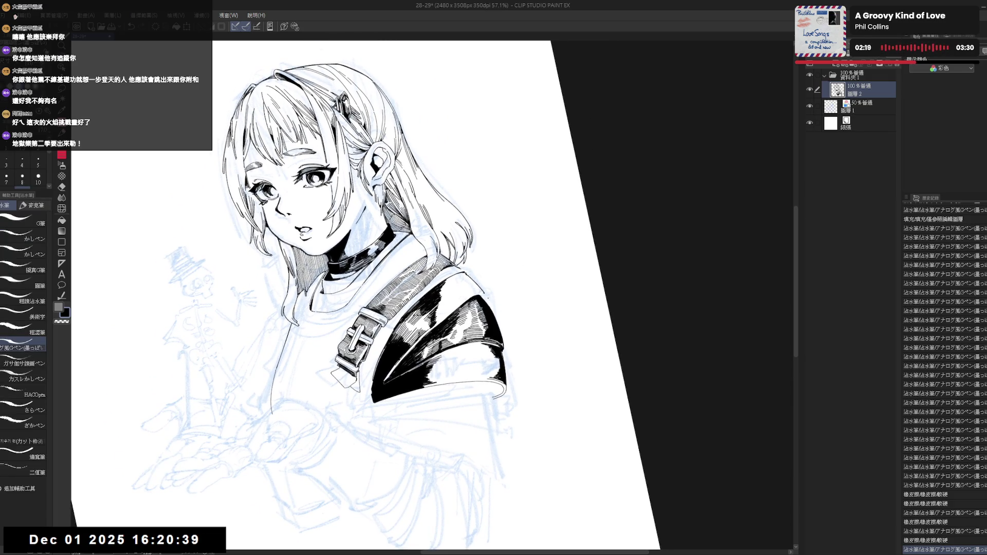
key(e)
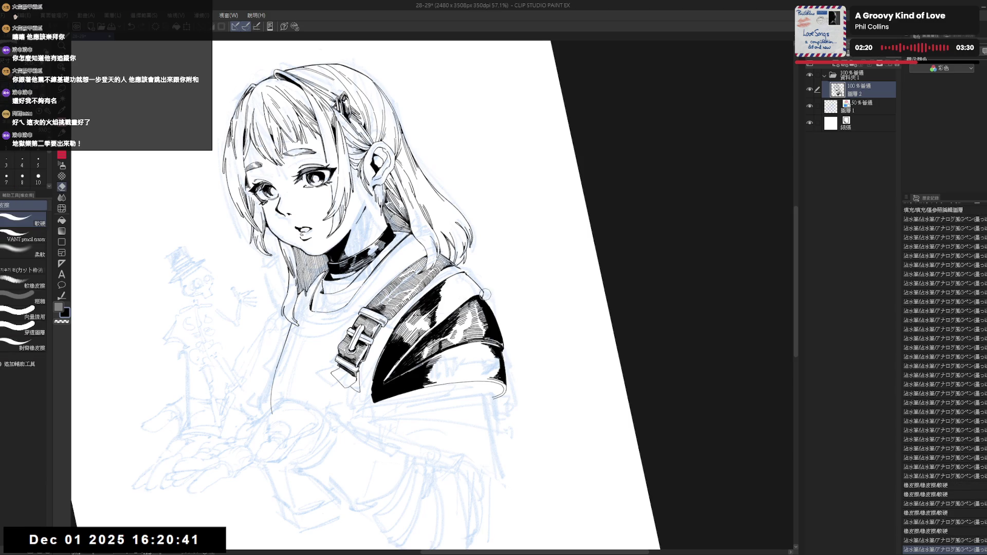
drag(485, 294, 482, 297)
key(p)
key(minus)
key(minus)
key(minus)
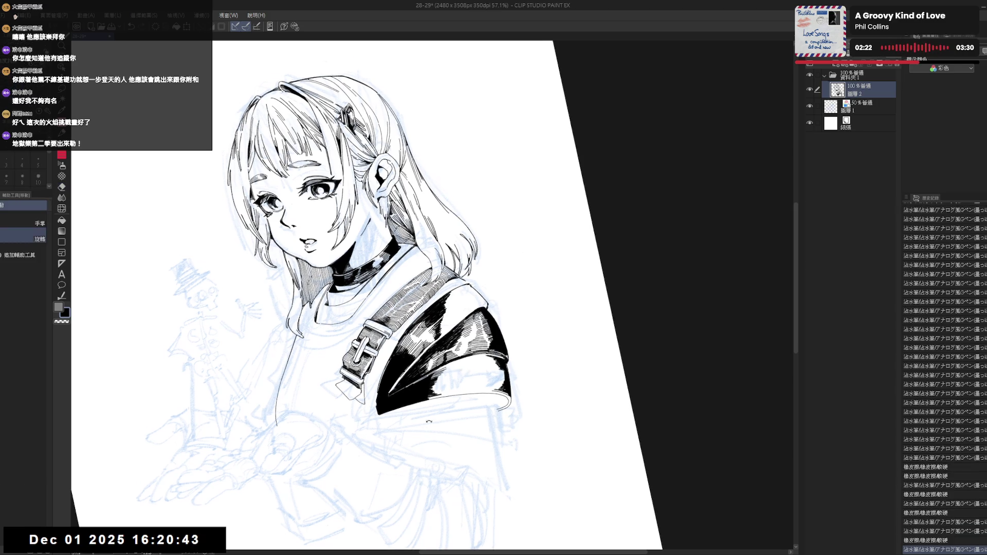
mouse_move(444, 261)
mouse_down()
mouse_move(446, 279)
mouse_move(453, 271)
mouse_up()
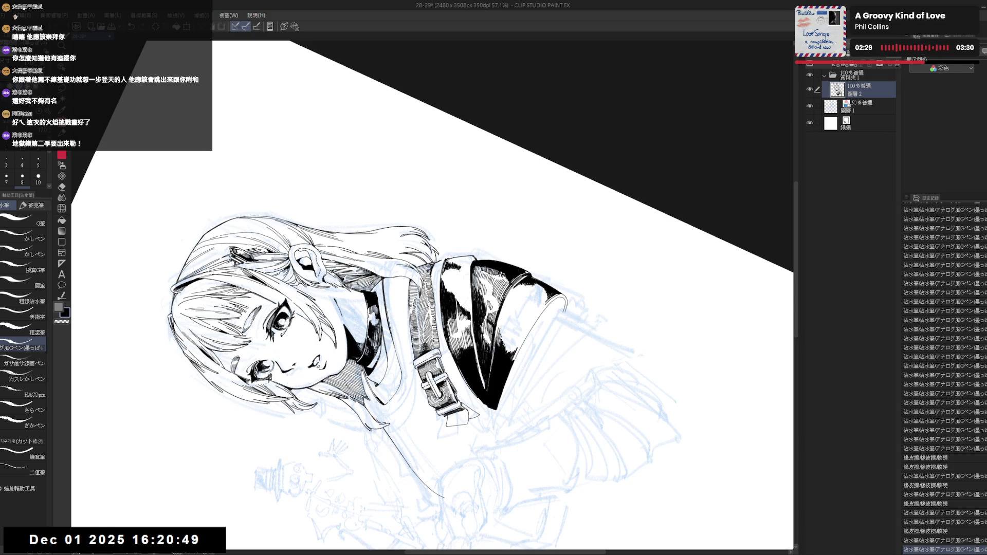
- Draw the first short hatch strokes on the buckled strap, rotating the canvas for a better angle
drag(454, 262, 455, 272)
drag(457, 262, 460, 273)
drag(462, 264, 471, 274)
key(r)
mouse_move(471, 275)
mouse_down()
mouse_move(441, 392)
mouse_move(406, 437)
mouse_up()
drag(432, 329, 438, 337)
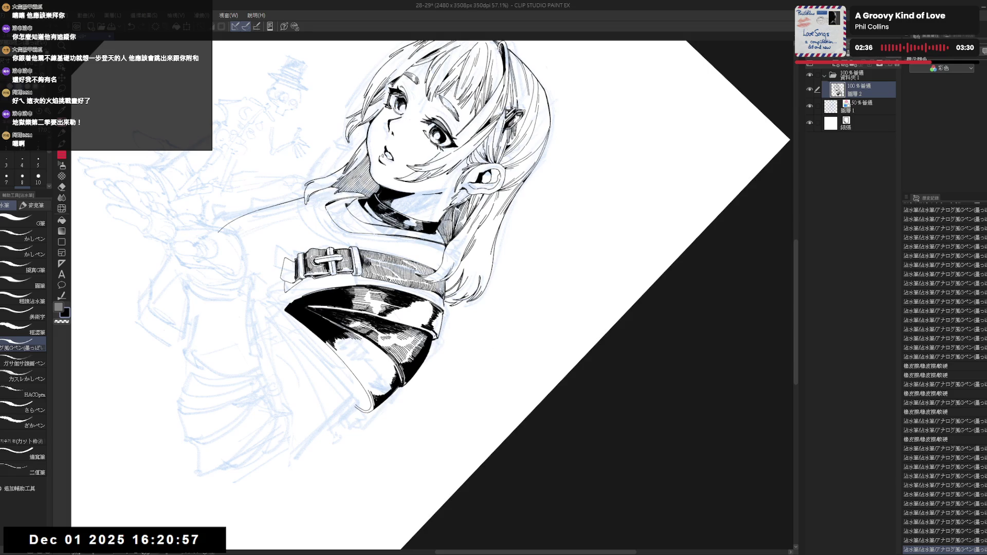
key(r)
mouse_move(440, 406)
mouse_down()
mouse_move(466, 401)
mouse_move(481, 371)
mouse_up()
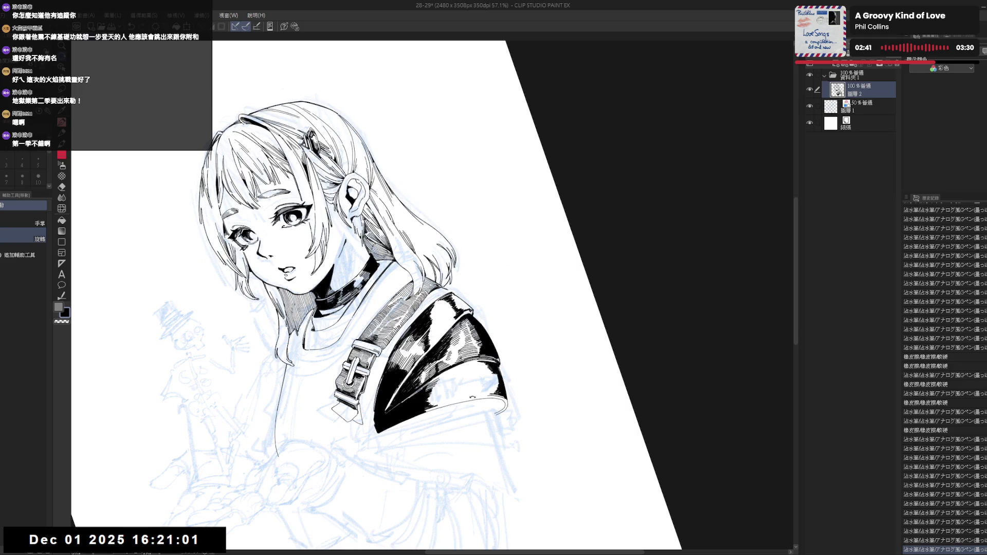
key(p)
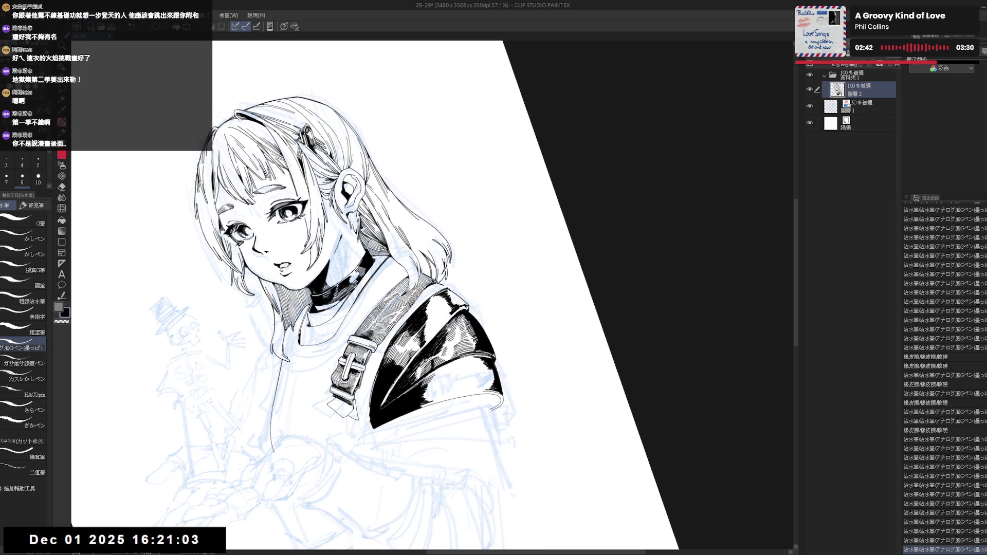
key(r)
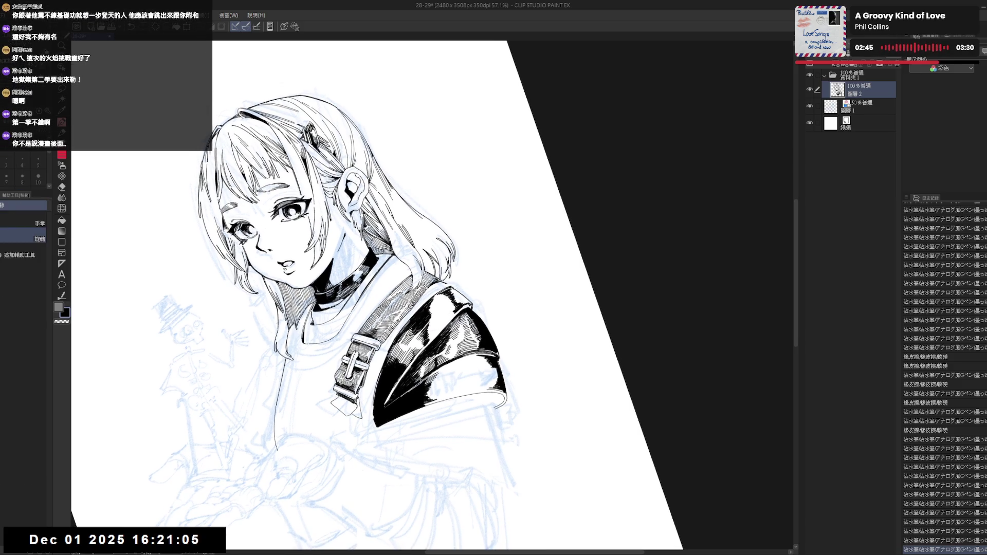
key(p)
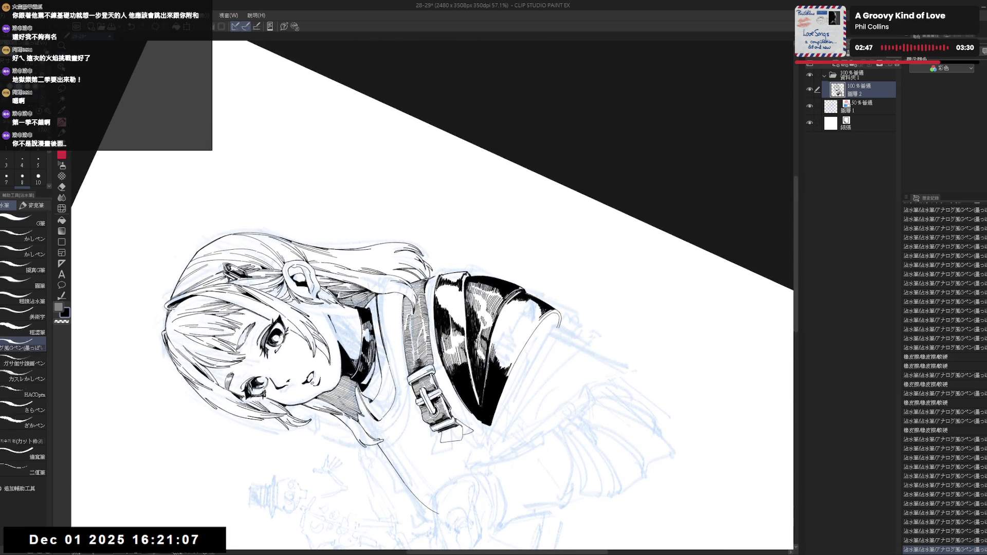
- Hatch the strap and add a row of short ink strokes near the collar
drag(436, 289, 440, 308)
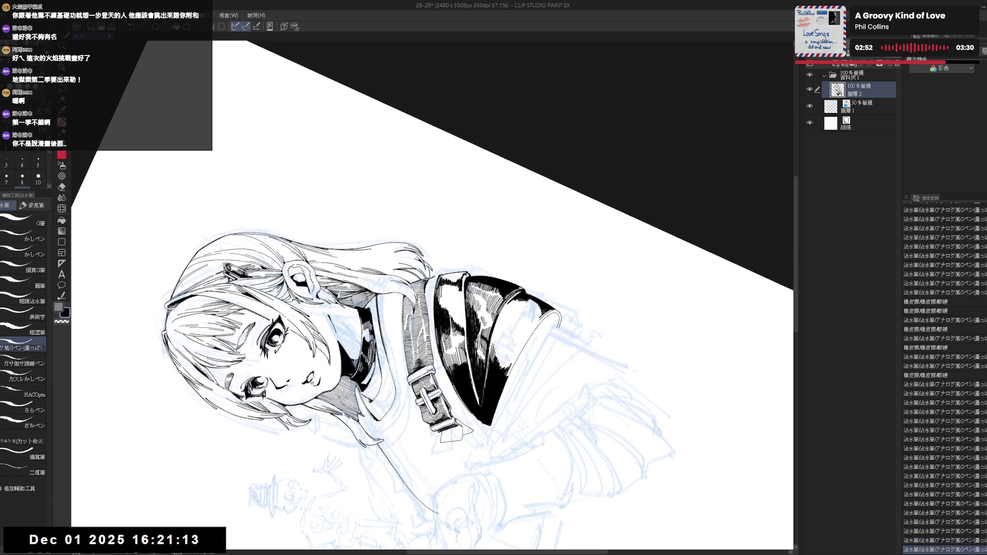
drag(443, 284, 446, 296)
drag(447, 283, 449, 296)
drag(450, 282, 451, 296)
drag(452, 282, 453, 296)
mouse_move(453, 282)
mouse_down()
mouse_move(461, 302)
mouse_move(454, 296)
mouse_up()
drag(455, 283, 455, 296)
- Reset the canvas upright and rotate it through several steep clockwise angles for inking
key(ctrl+at)
key(r)
mouse_move(512, 430)
mouse_down()
mouse_move(401, 449)
mouse_move(439, 451)
mouse_move(503, 401)
mouse_move(420, 354)
mouse_up()
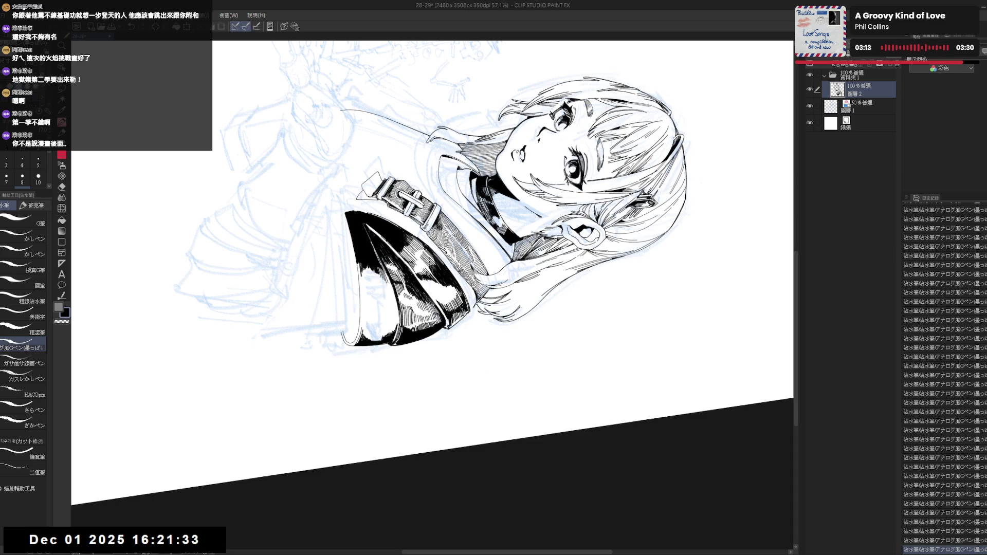
key(r)
drag(519, 287, 492, 335)
key(p)
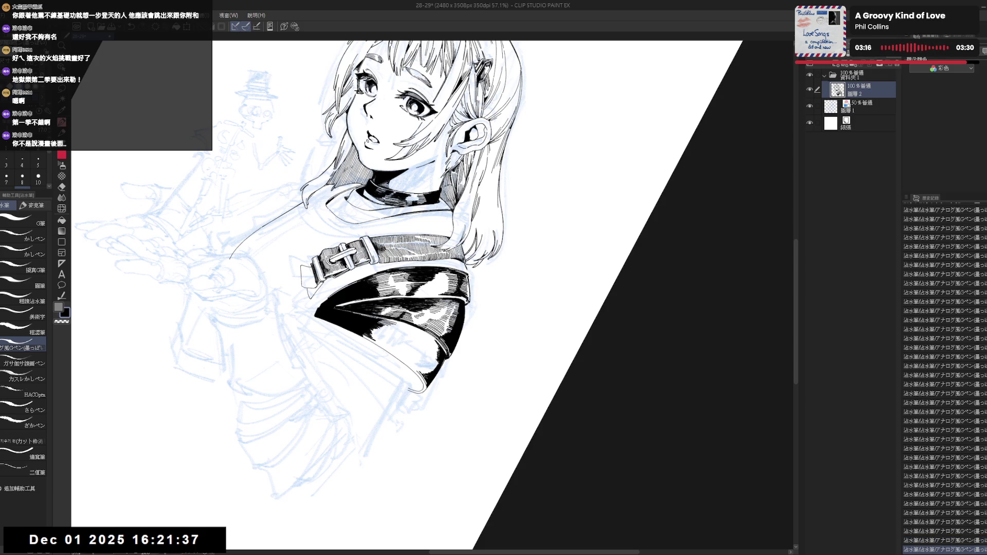
key(r)
drag(493, 309, 421, 370)
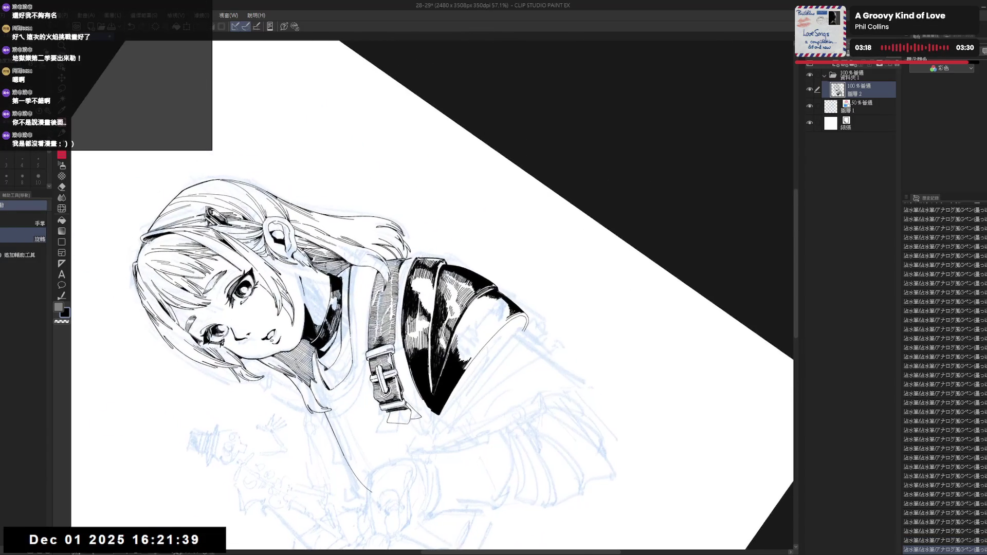
key(p)
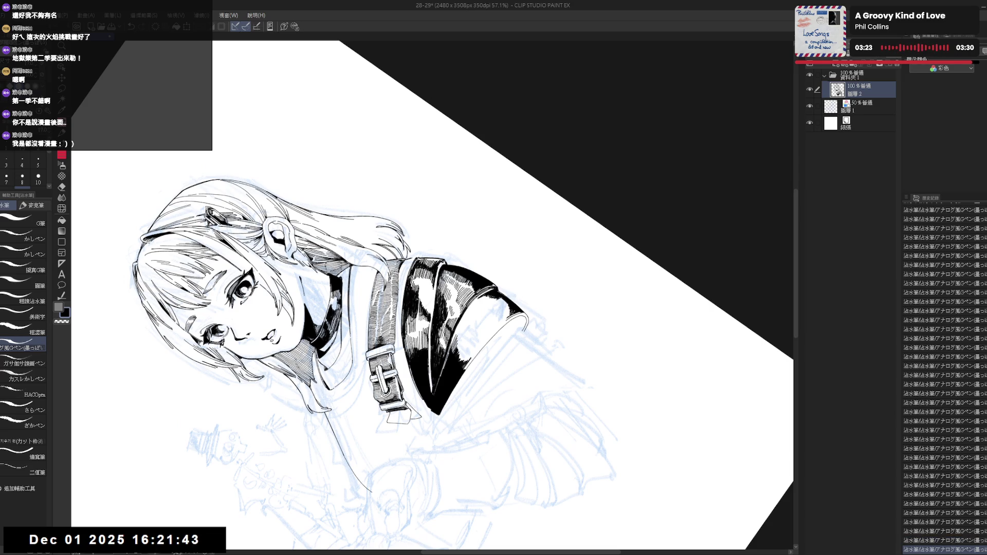
- Lighten a small stroke on the black sleeve at a 35° tilt, then return the canvas upright
key(ctrl+@)
key(r)
mouse_move(462, 155)
mouse_down()
mouse_move(499, 202)
mouse_move(519, 256)
mouse_up()
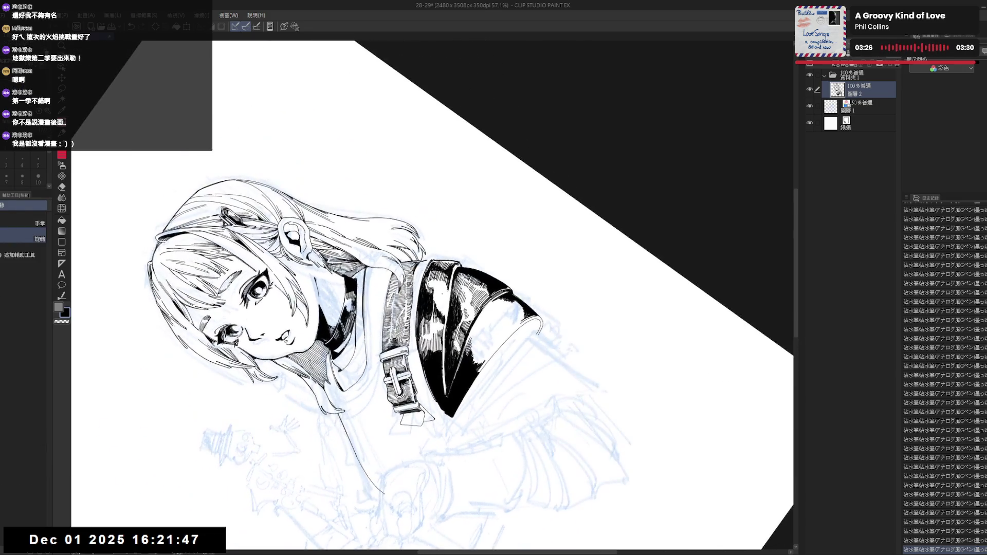
key(p)
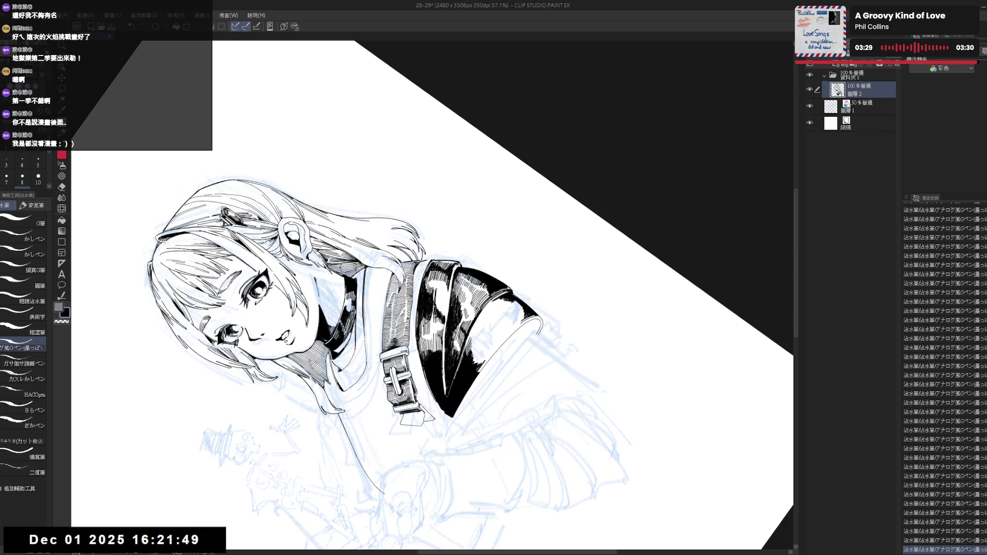
drag(436, 287, 436, 303)
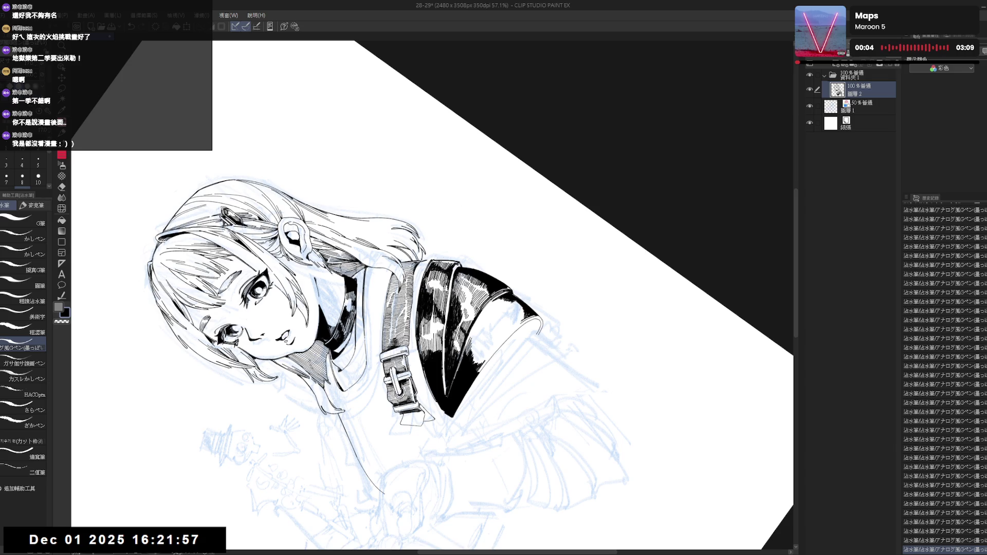
key(ctrl+at)
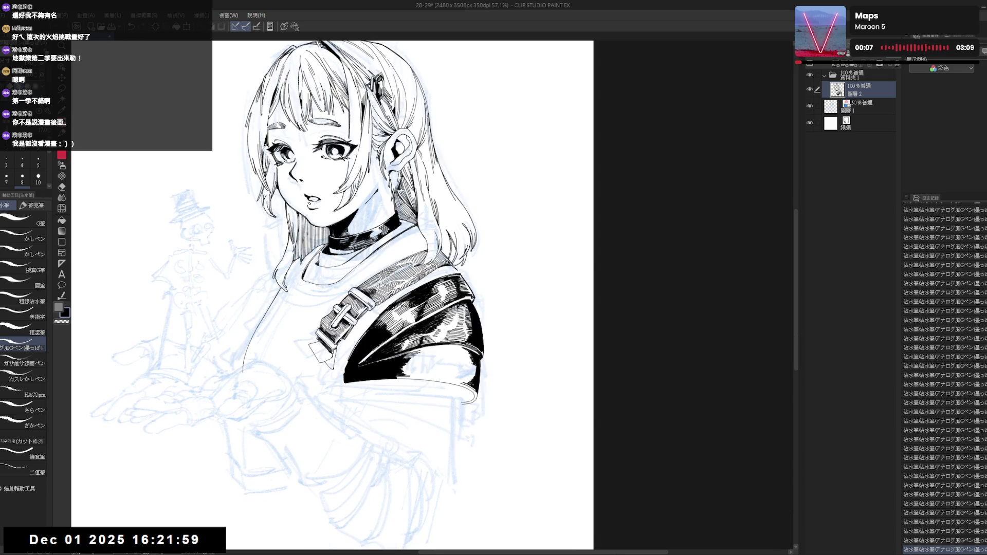
- Zoom in, tilt the canvas about 22° and hatch the shoulder pad, checking strokes with undo and redo
scroll(368, 291, down, 4)
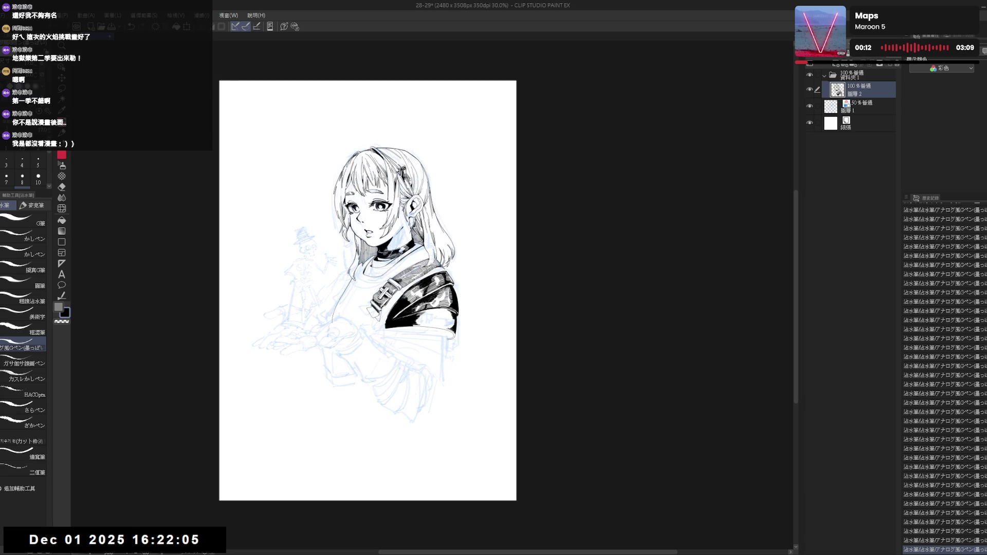
key(ctrl+plus)
drag(334, 283, 351, 276)
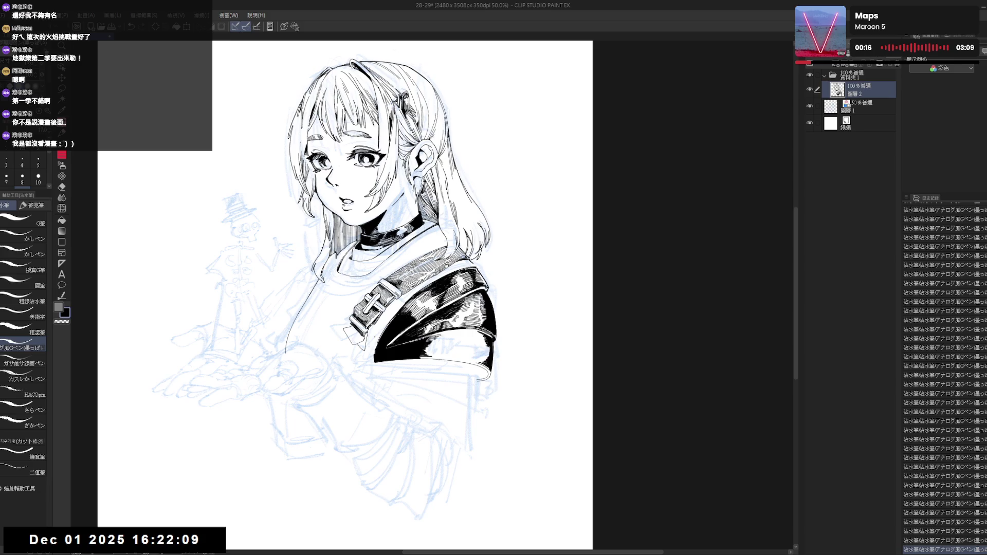
key(r)
mouse_move(566, 257)
mouse_down()
mouse_move(513, 189)
mouse_move(542, 215)
mouse_up()
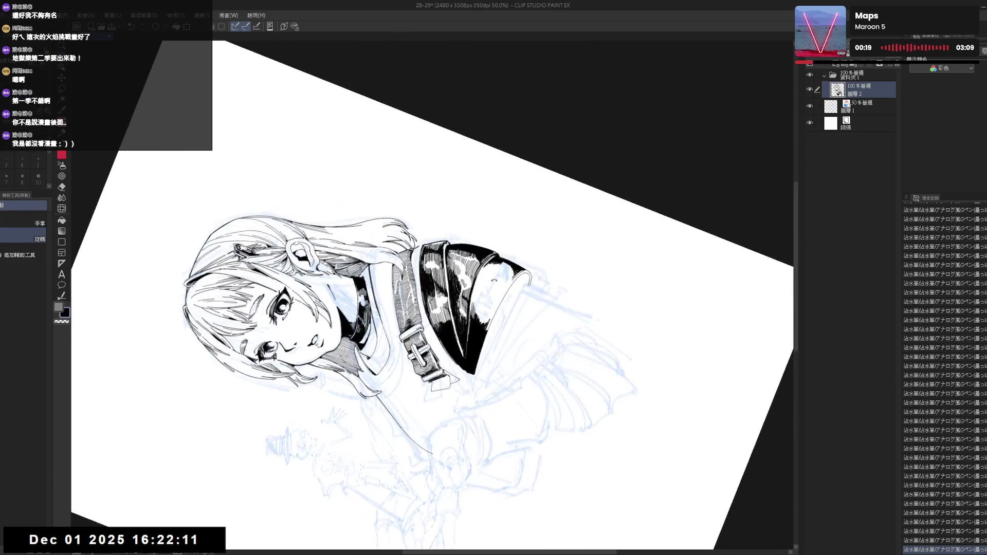
key(p)
key(ctrl+z)
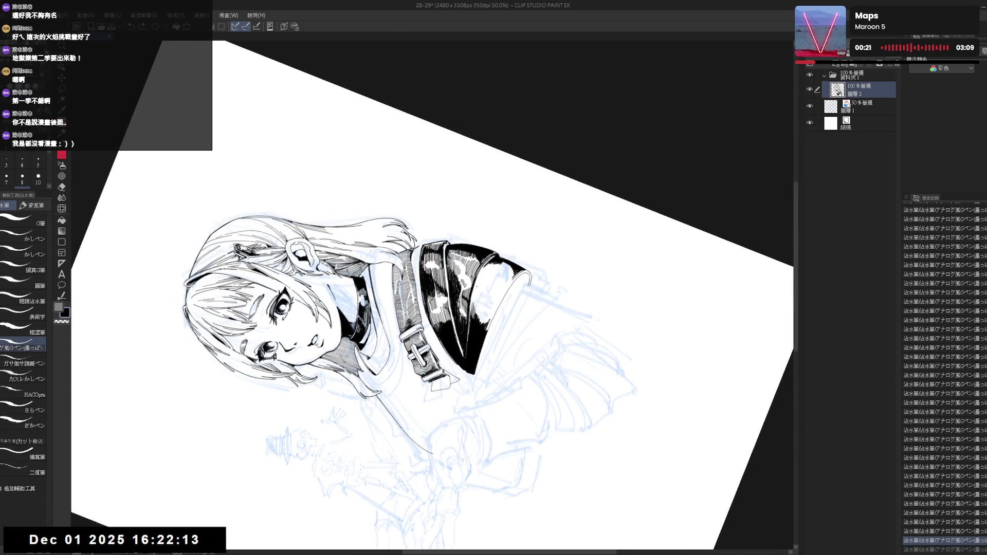
key(ctrl+y)
key(ctrl+z)
key(ctrl+y)
key(ctrl+y)
key(ctrl+y)
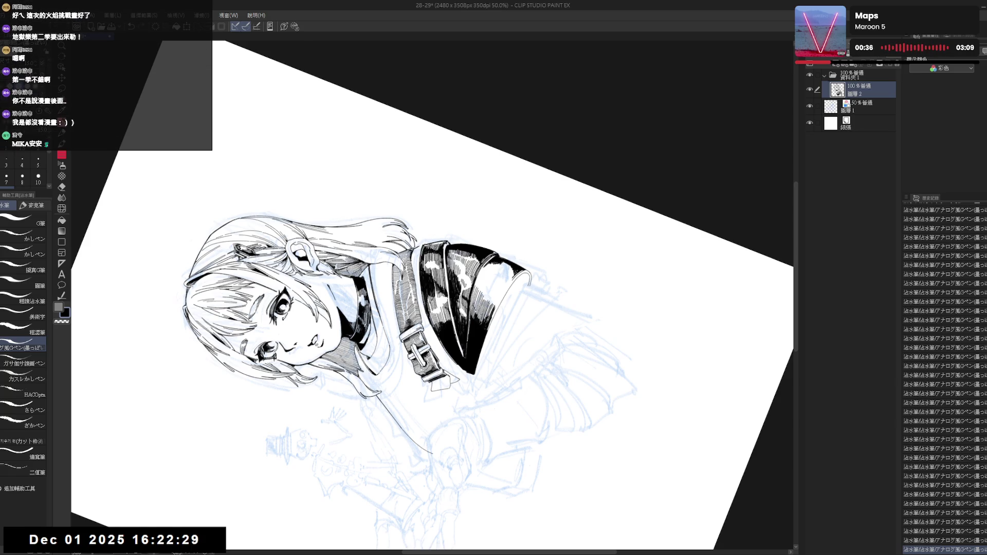
mouse_move(565, 296)
mouse_down()
mouse_move(499, 411)
mouse_move(397, 424)
mouse_move(355, 405)
mouse_up()
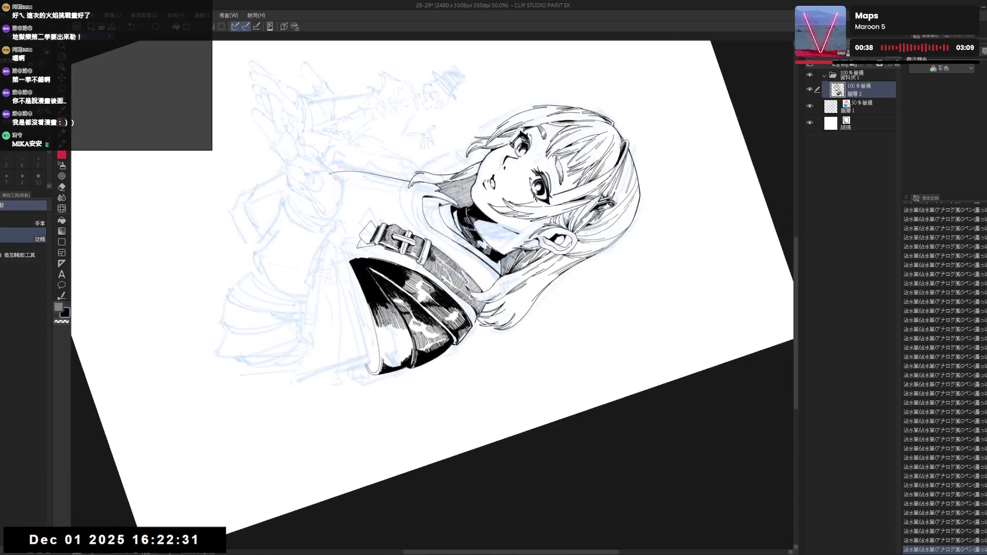
- Erase a small bit of shoulder pad ink with transparent colour and redraw a short black stroke
key(p)
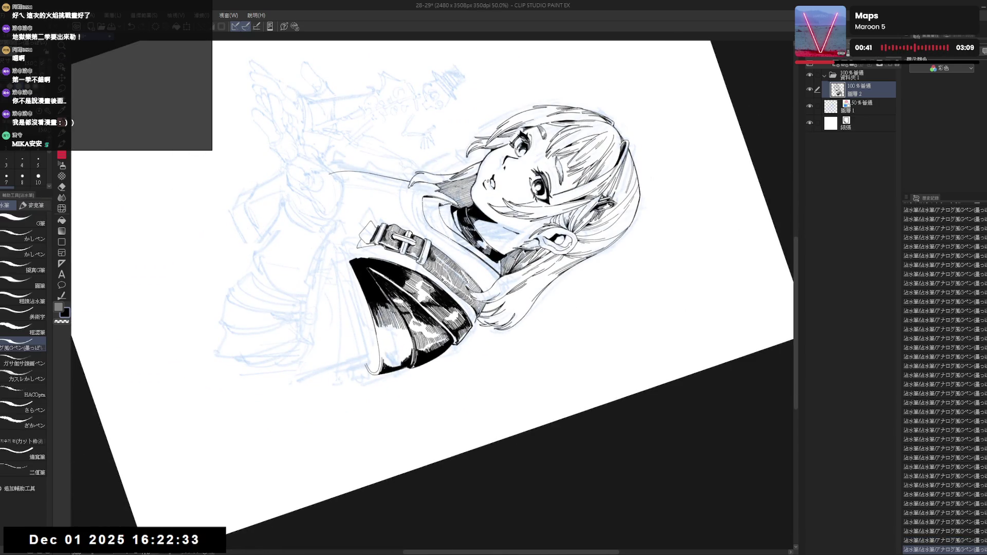
drag(470, 406, 519, 329)
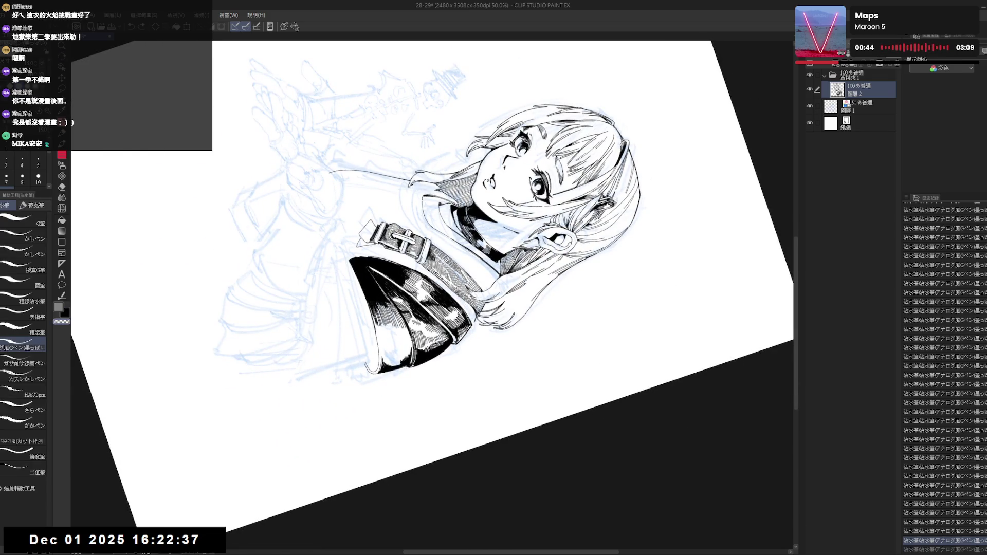
drag(432, 288, 450, 286)
key(c)
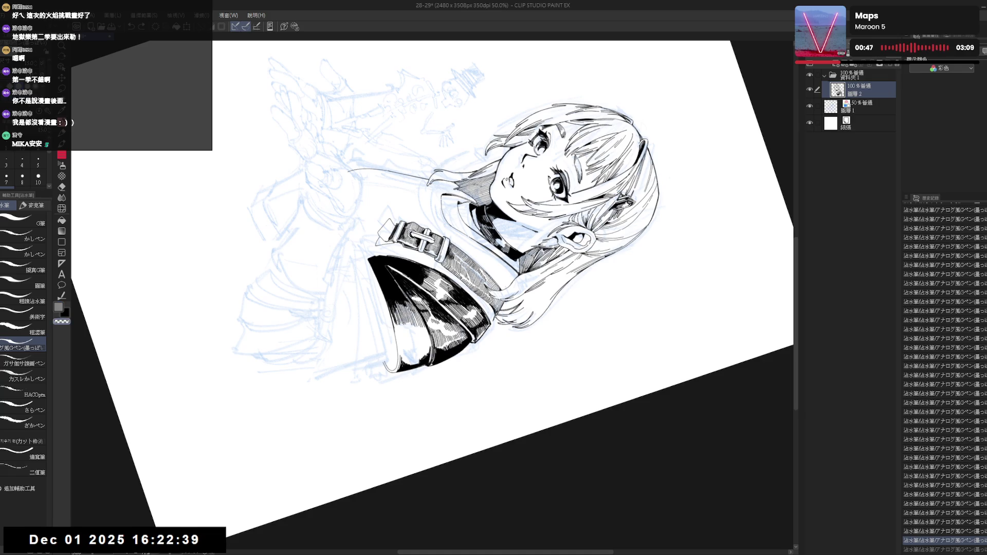
drag(392, 324, 392, 308)
mouse_move(463, 287)
mouse_down()
mouse_move(513, 216)
mouse_move(462, 287)
mouse_move(514, 216)
mouse_move(463, 288)
mouse_move(494, 308)
mouse_up()
key(c)
key(ctrl+z)
drag(404, 324, 403, 340)
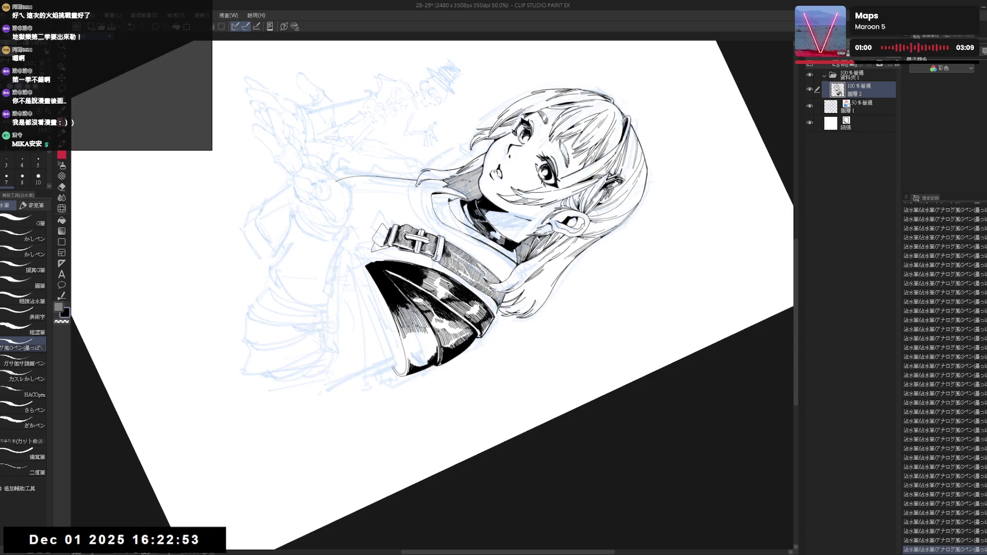
- Add two dark hatch strokes in the shoulder pad highlight, then zoom out to review the page
mouse_move(524, 133)
mouse_down()
mouse_move(452, 110)
mouse_move(495, 99)
mouse_move(498, 119)
mouse_up()
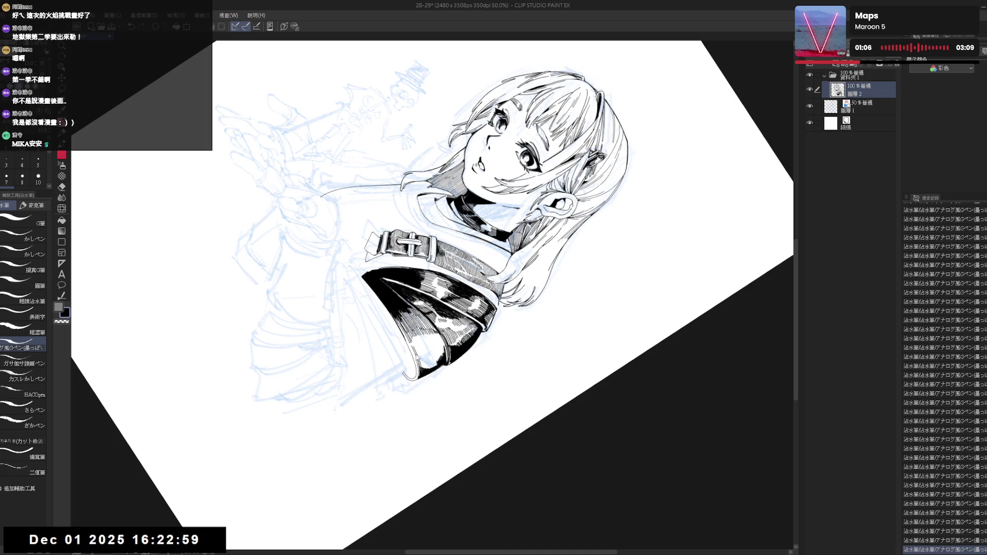
drag(417, 355, 430, 368)
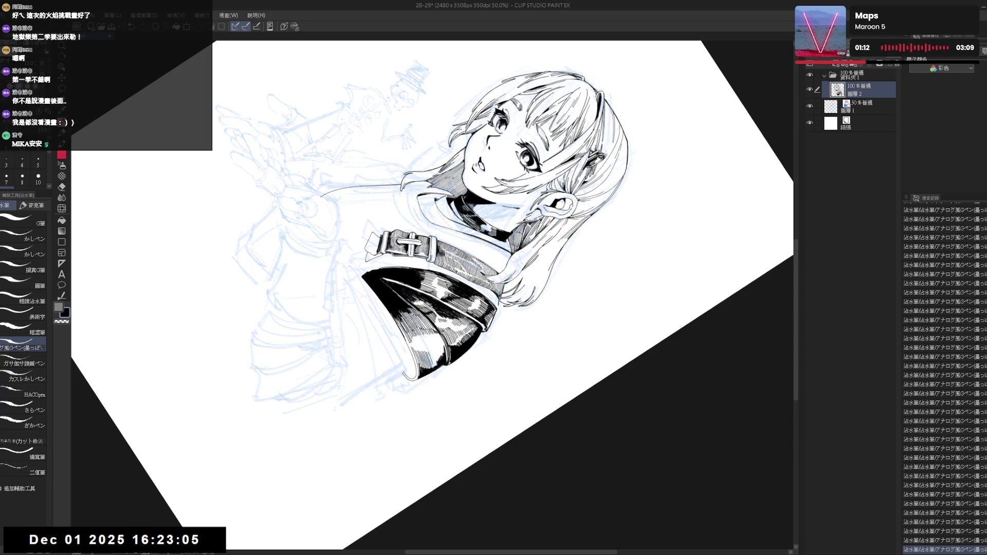
drag(438, 342, 444, 361)
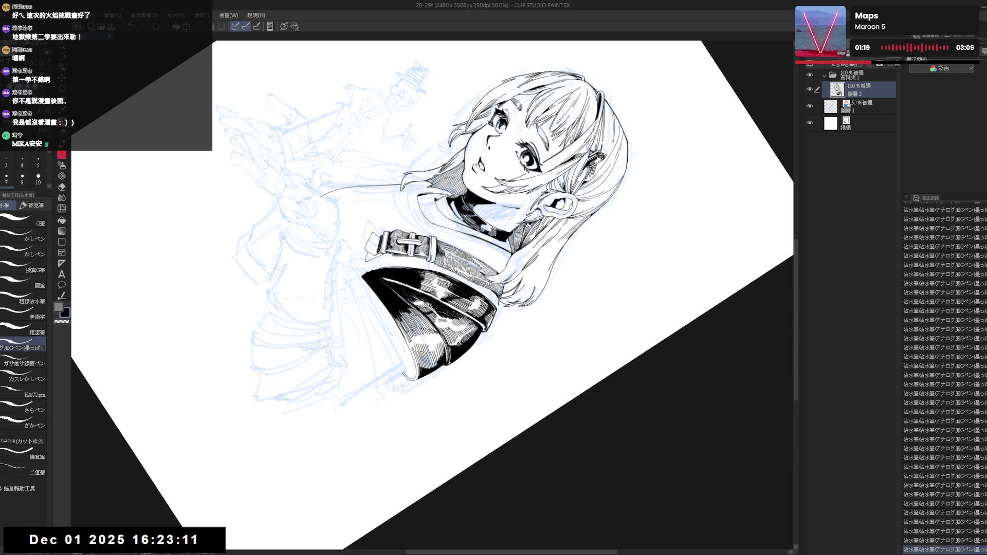
key(ctrl+0)
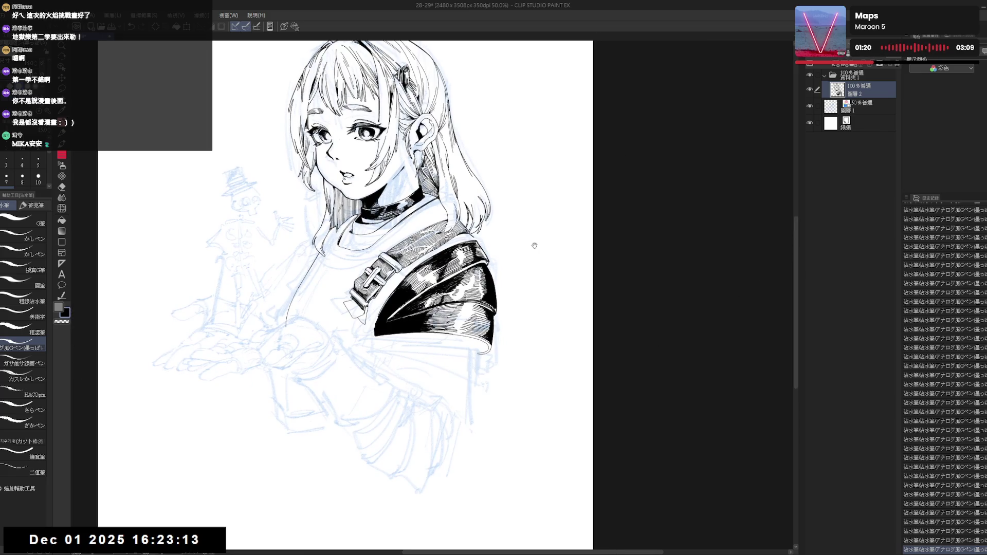
key(ctrl+minus)
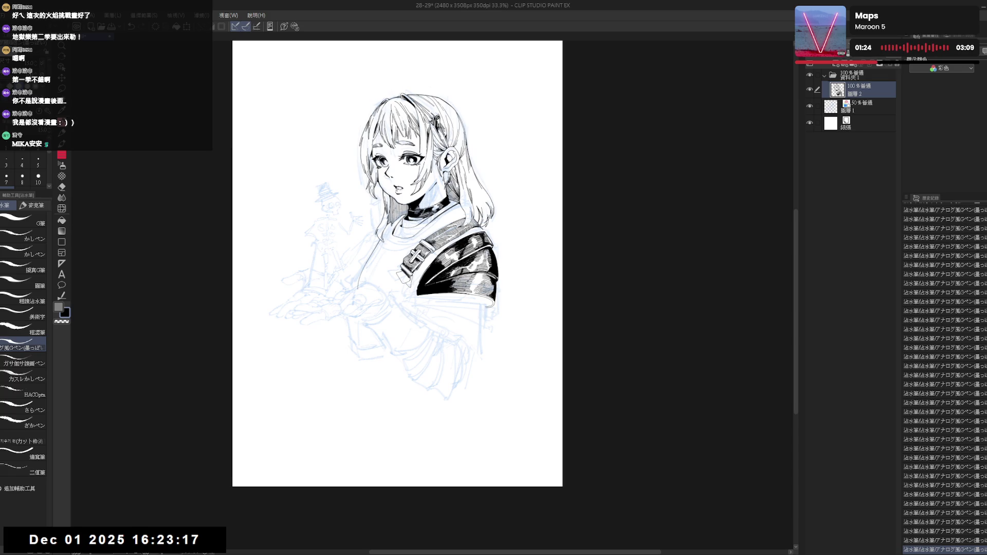
scroll(398, 263, up, 2)
drag(463, 308, 391, 370)
- Refine the latest shoulder pad strokes with undo and redo at a new canvas tilt
key(p)
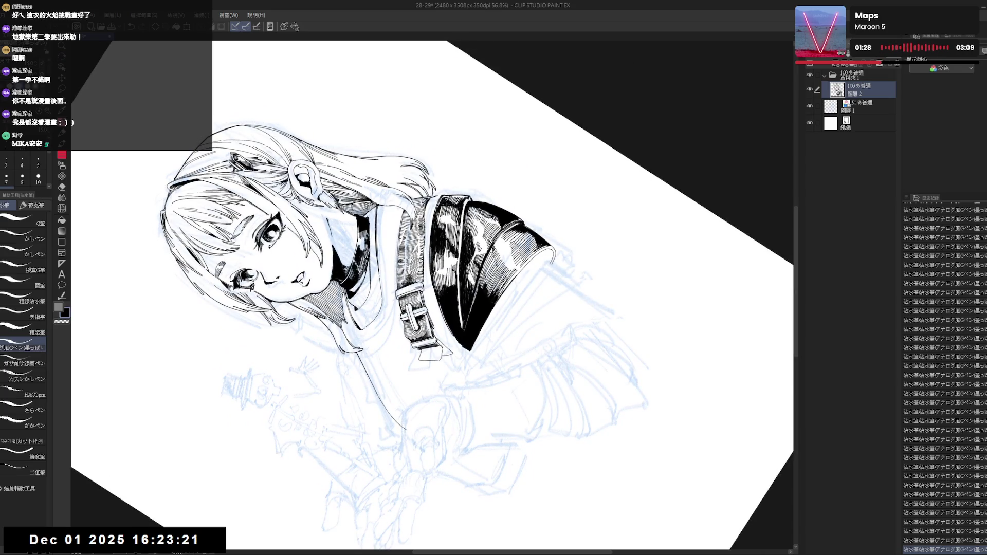
key(ctrl+z)
key(ctrl+z)
key(ctrl+y)
mouse_move(432, 293)
mouse_down()
mouse_move(359, 231)
mouse_move(208, 136)
mouse_up()
key(p)
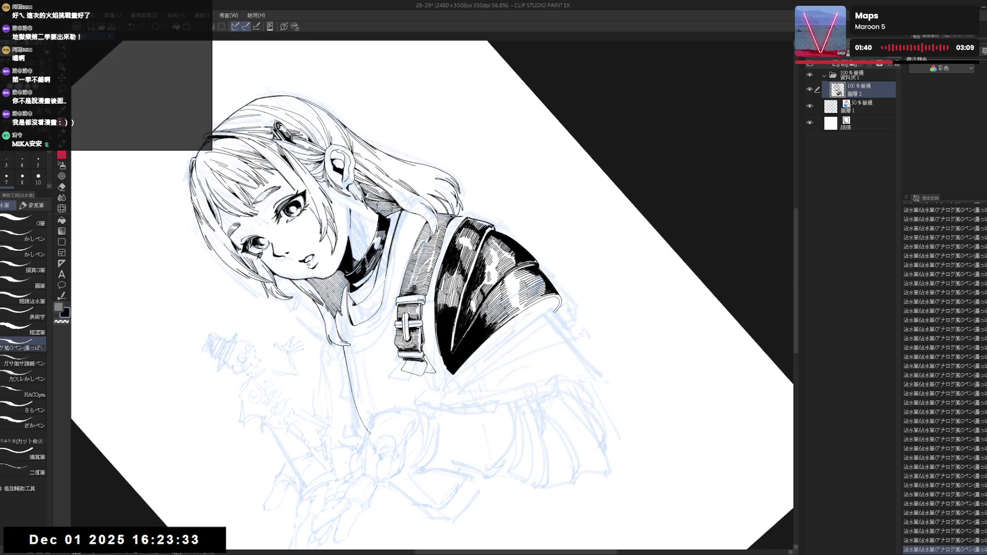
key(ctrl+z)
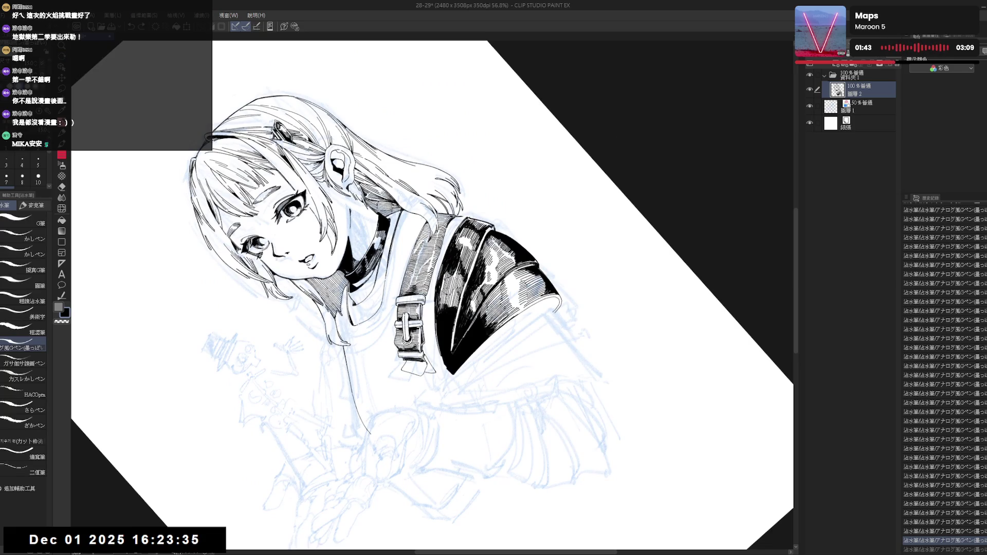
key(ctrl+z)
key(ctrl+y)
key(ctrl+y)
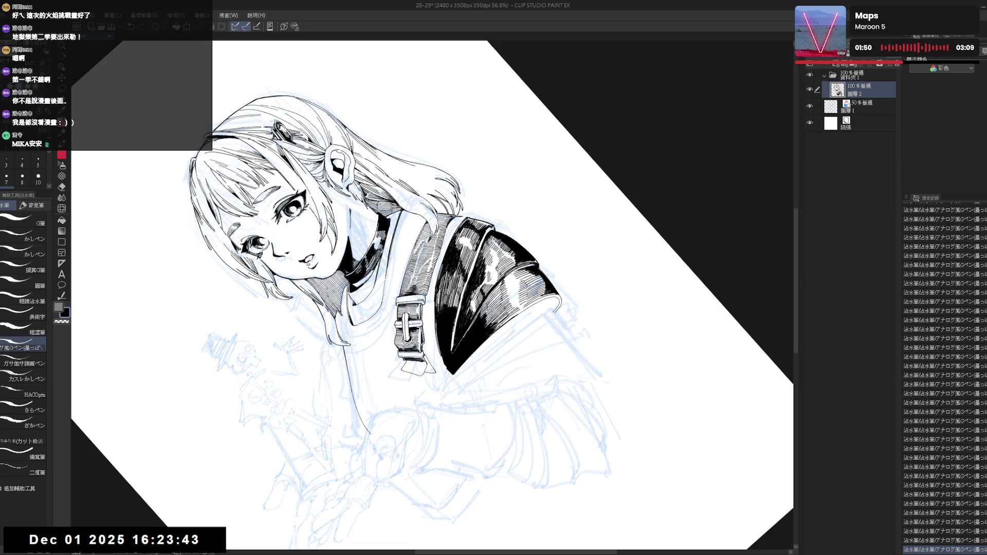
key(r)
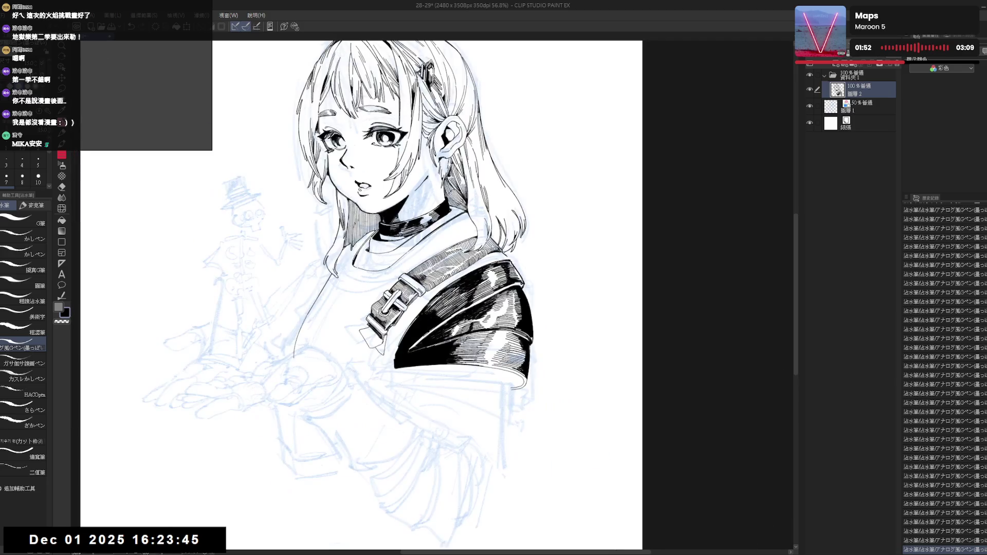
key(p)
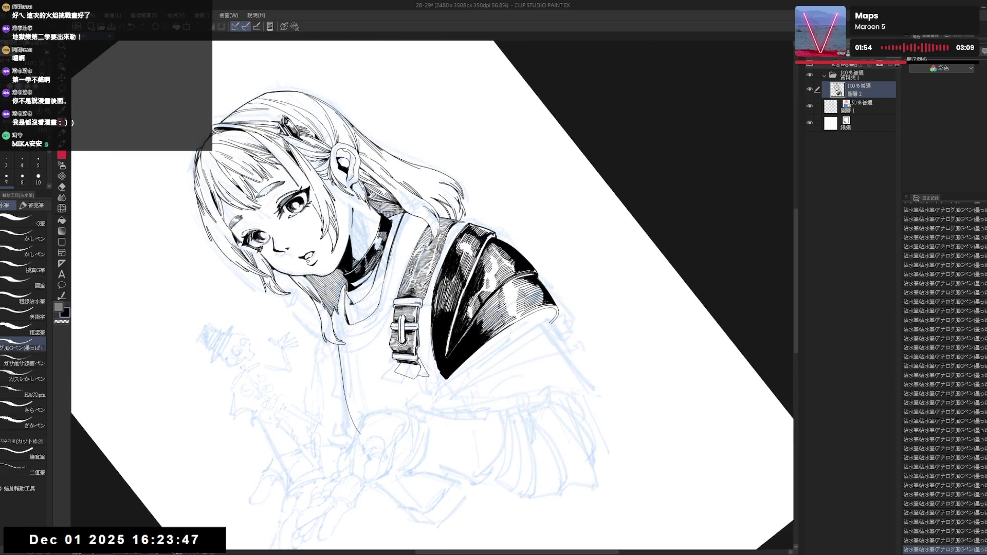
- Undo the last sleeve edge edit, reset the view, and hide Layer 1's blue sketch
key(c)
key(ctrl+z)
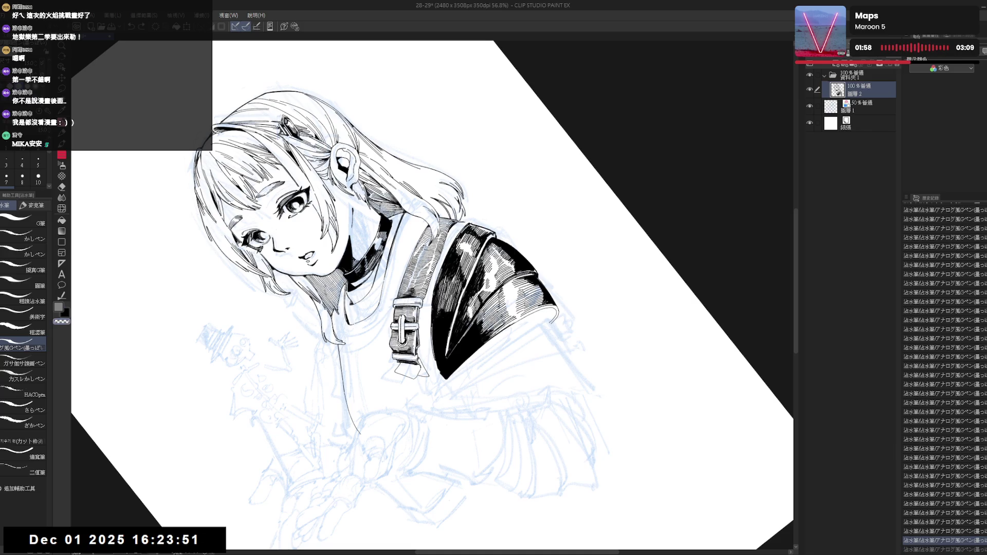
key(@)
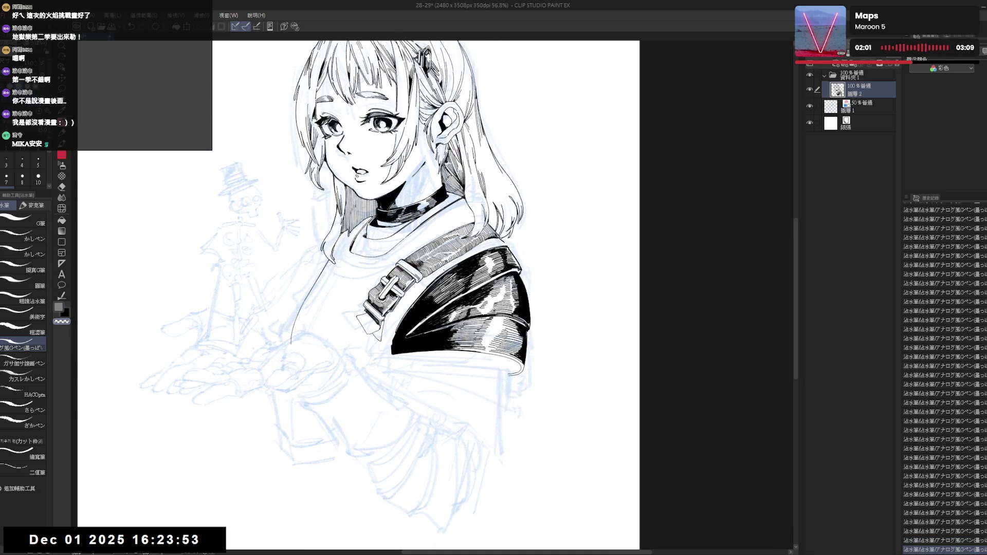
key(ctrl+0)
click(810, 106)
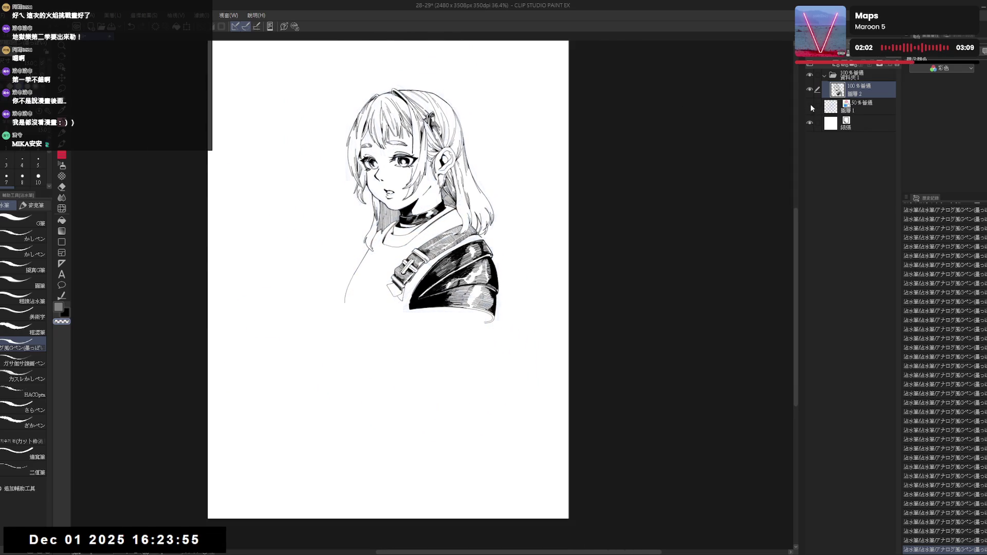
- Show Layer 1's blue sketch again and fill an enclosed area with black
click(809, 105)
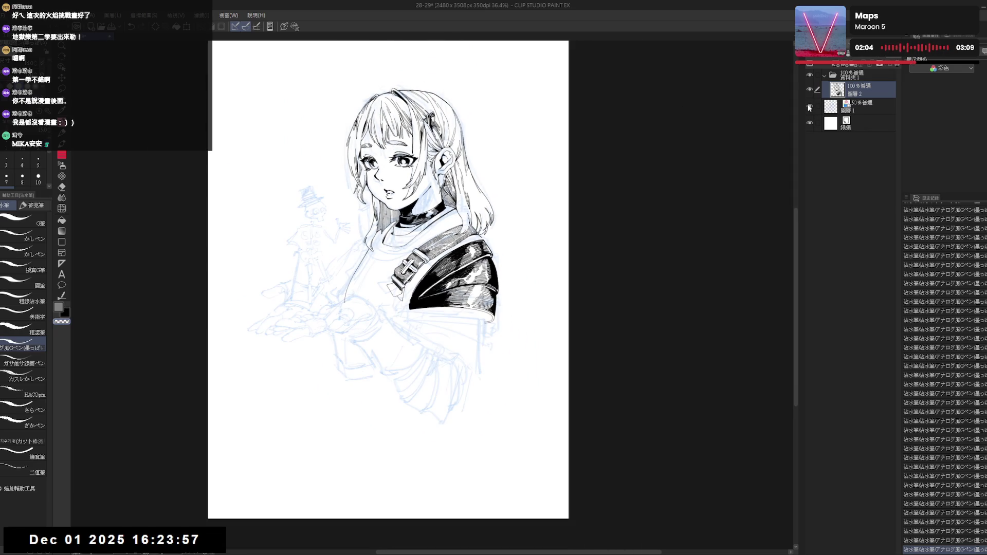
drag(391, 277, 403, 283)
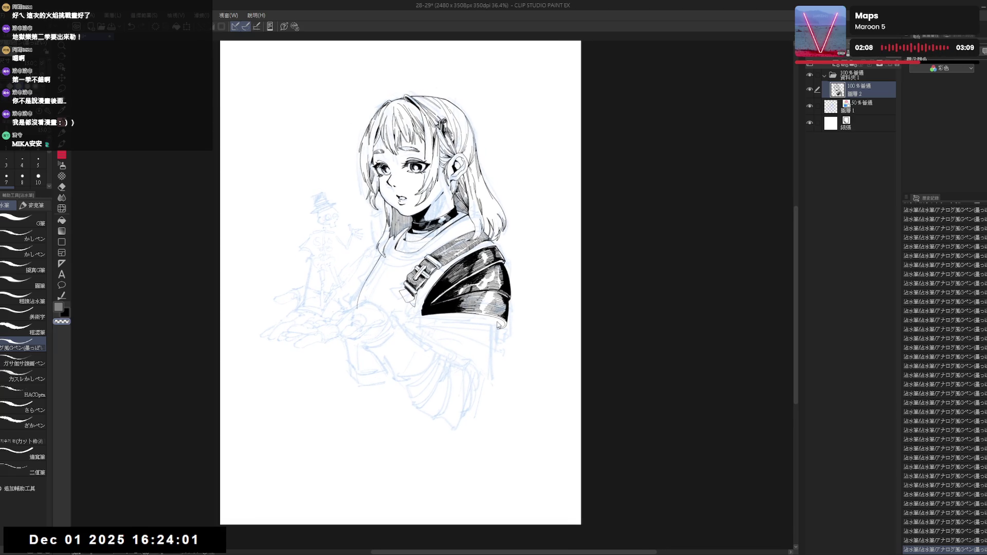
key(ctrl+z)
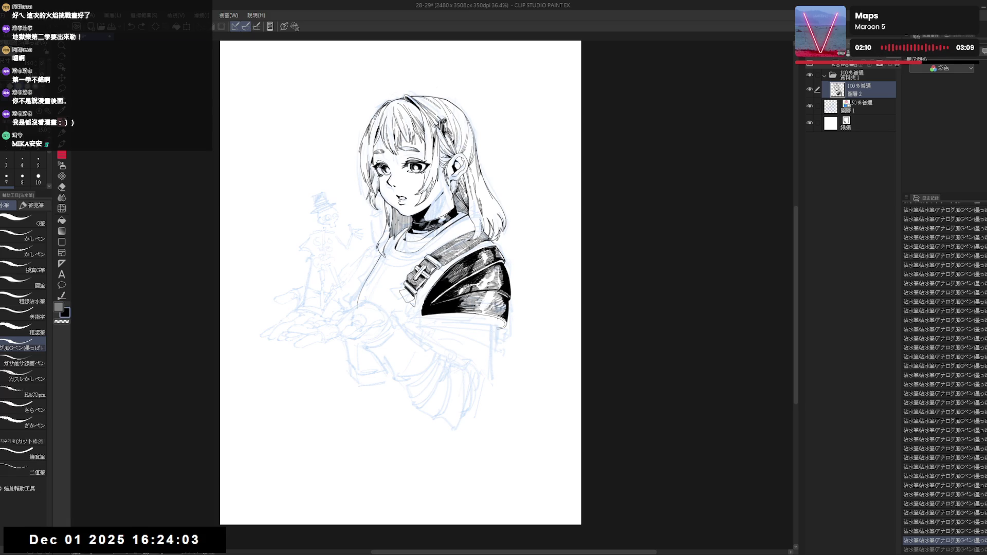
key(g)
click(497, 438)
- Flip the view and erase stray ink spots near the shoulder and sleeve
key(h)
key(h)
scroll(491, 340, up, 2)
key(e)
drag(509, 336, 502, 343)
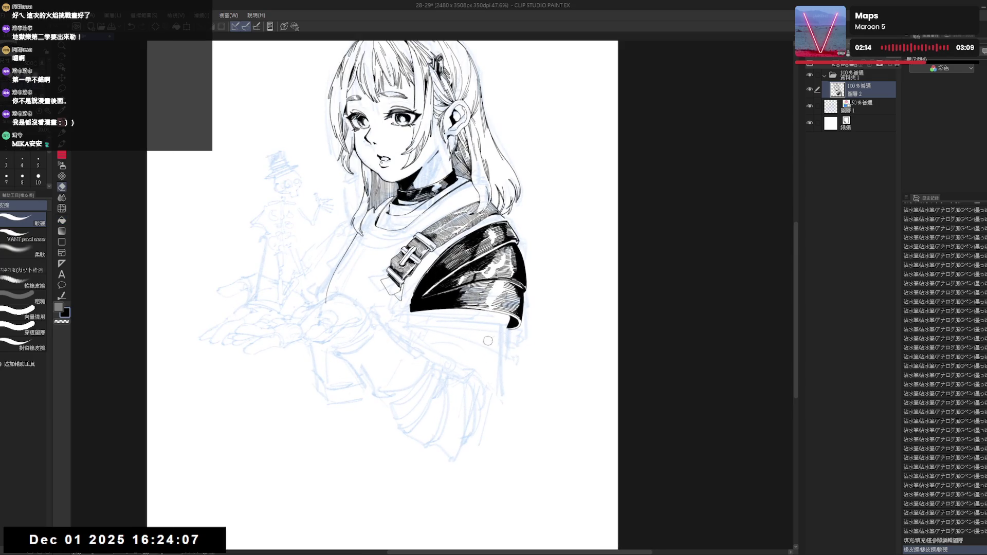
key(p)
drag(415, 309, 426, 315)
key(e)
drag(328, 316, 340, 303)
key(p)
mouse_move(384, 338)
mouse_down()
mouse_move(396, 354)
mouse_move(432, 345)
mouse_up()
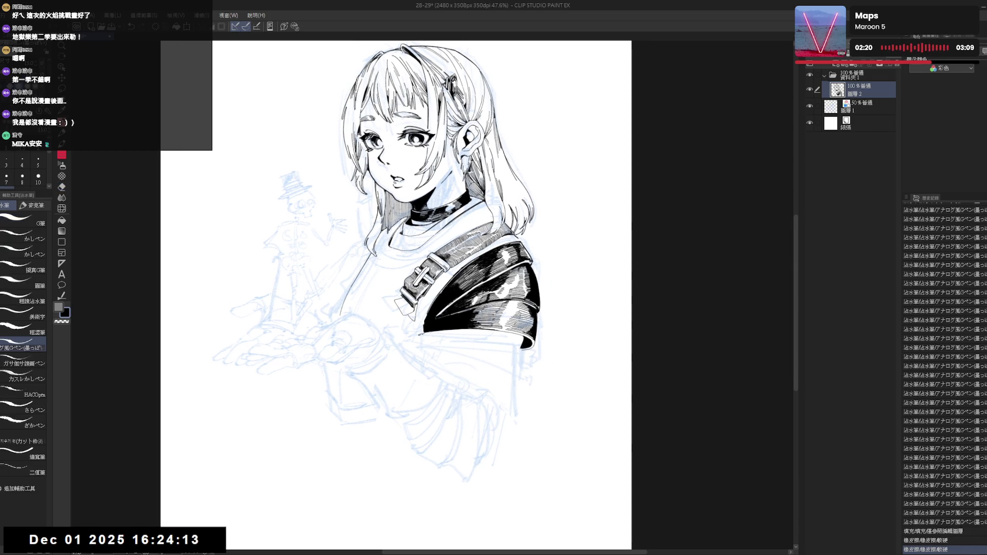
click(425, 339)
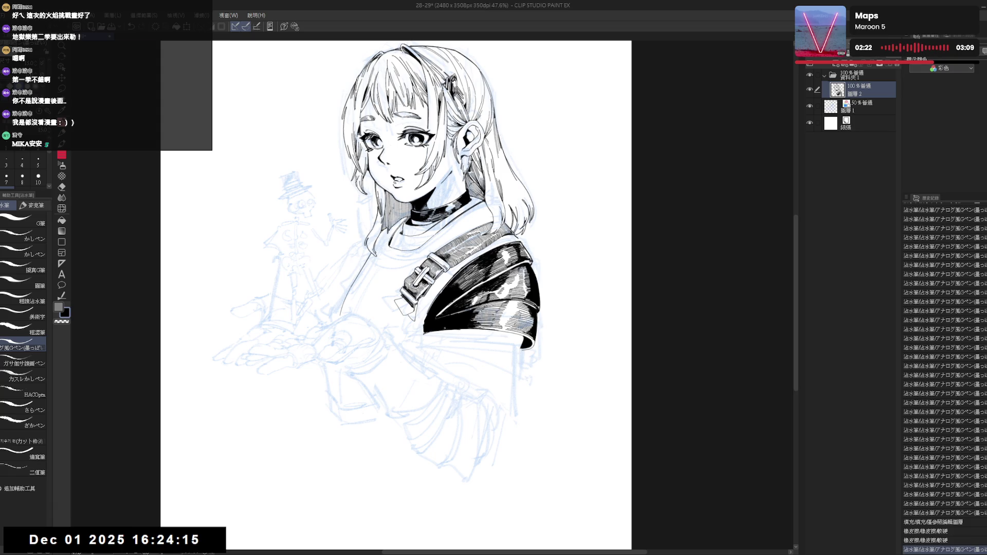
- Ink a short line below the shoulder pad, undo it, and erase the leftover horizontal stroke
mouse_move(425, 333)
mouse_down()
mouse_move(419, 350)
mouse_move(460, 352)
mouse_up()
key(ctrl+z)
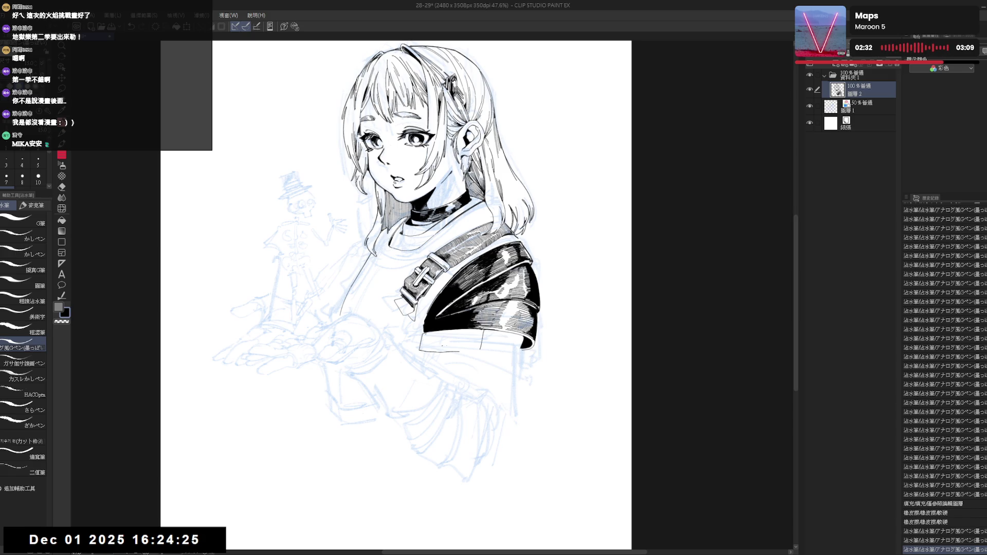
key(e)
mouse_move(459, 351)
mouse_down()
mouse_move(418, 350)
mouse_move(468, 346)
mouse_up()
click(418, 350)
key(p)
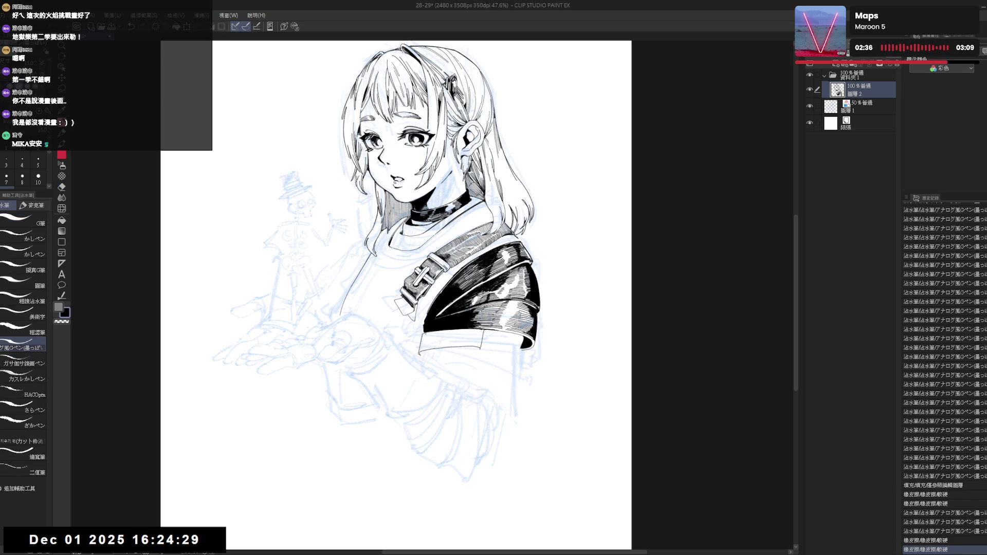
- Outline a small tab below the sleeve with the G-pen and fill it solid black
key(e)
click(525, 352)
key(p)
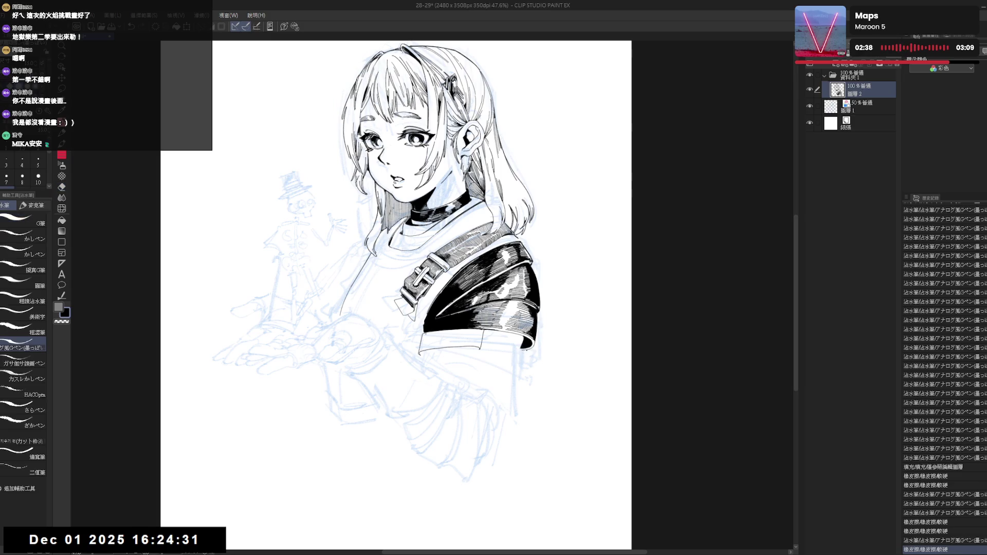
drag(517, 361, 523, 356)
key(g)
click(522, 357)
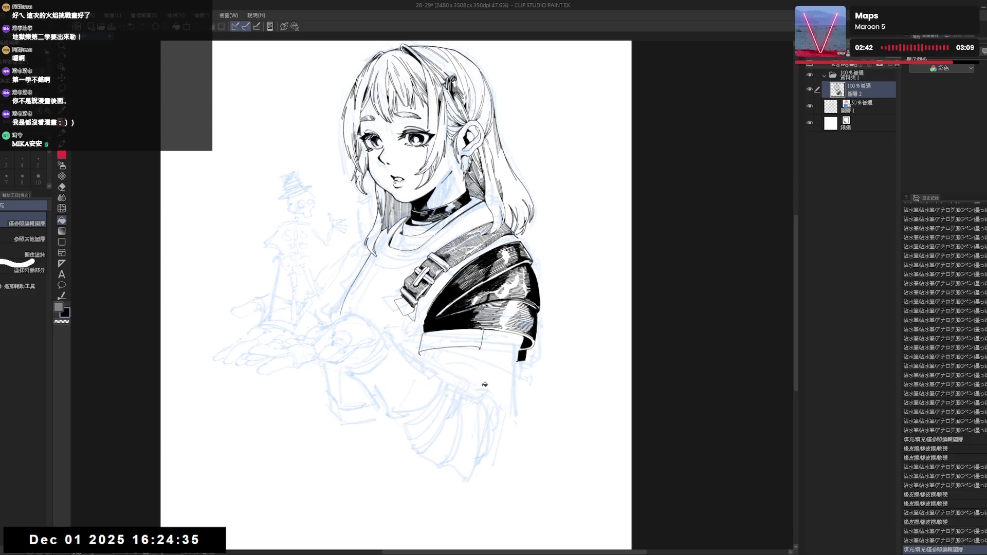
- Tilt the canvas and fill an enclosed area of the shoulder pad with solid black
key(minus)
key(minus)
key(p)
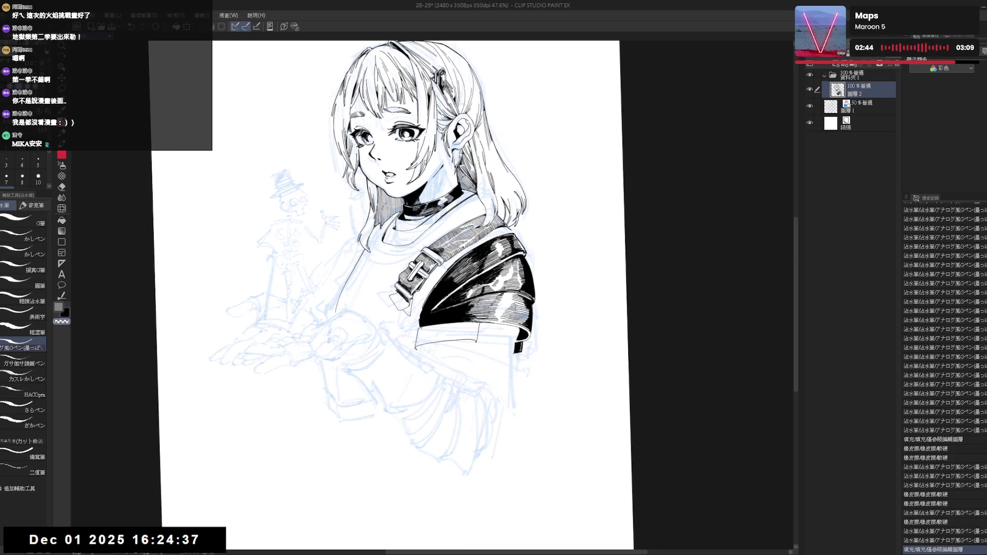
key(minus)
key(x)
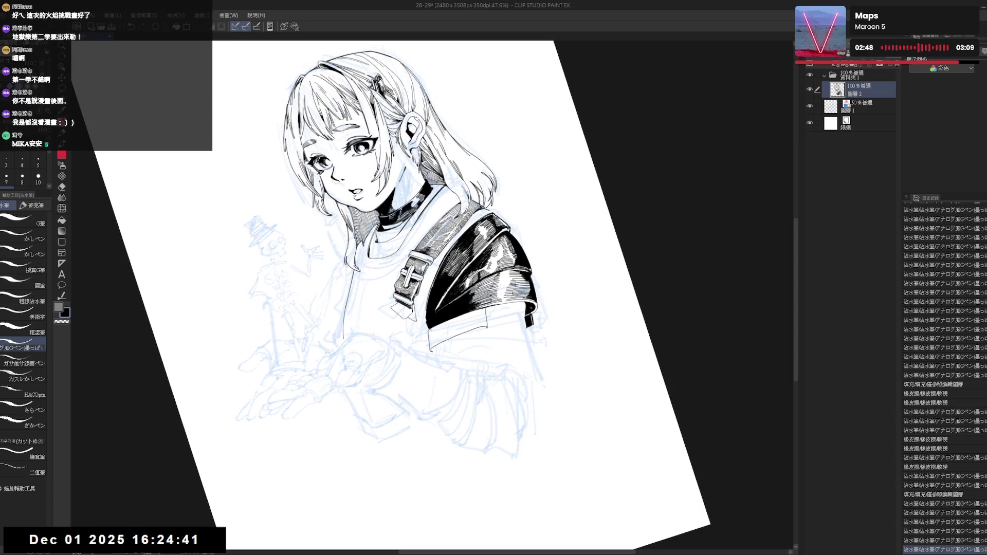
key(r)
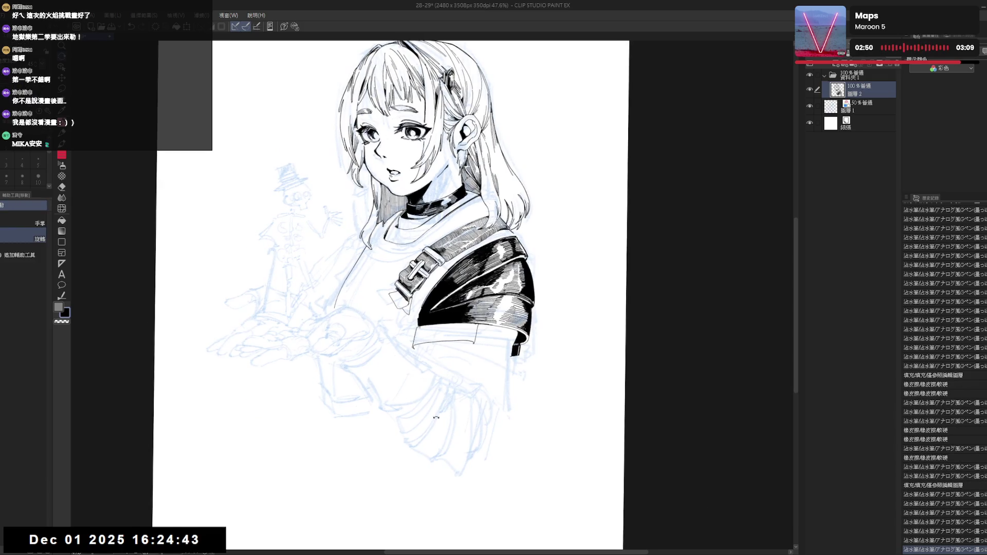
key(minus)
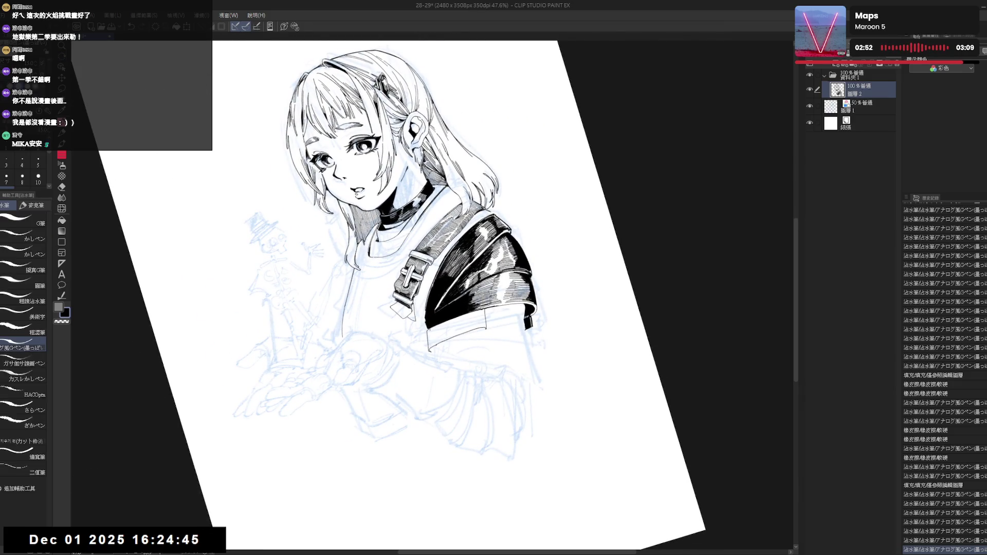
key(g)
click(442, 399)
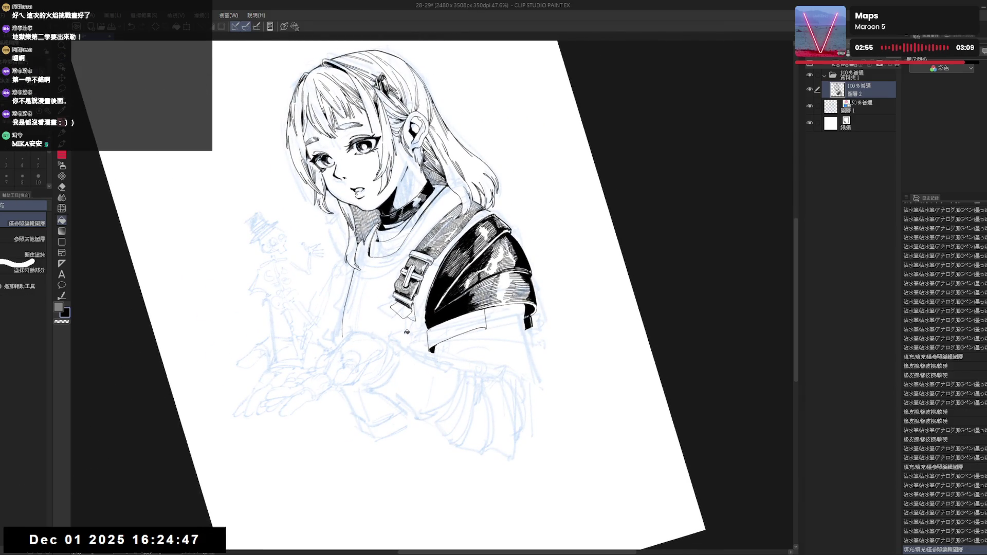
- Ink small G-pen strokes on the shoulder pad, with a brief eraser touch
key(at)
key(p)
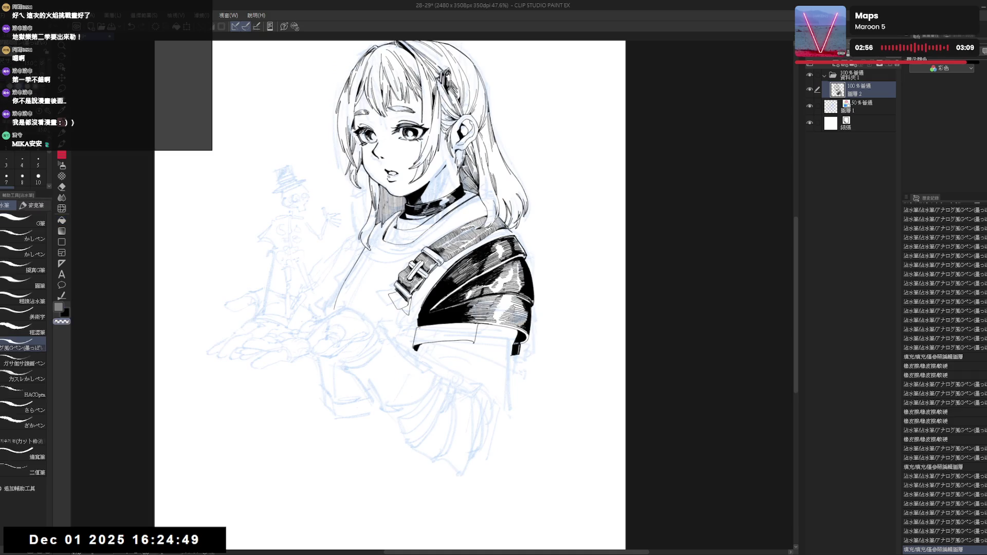
drag(437, 340, 447, 352)
mouse_move(442, 288)
mouse_down()
mouse_move(452, 329)
mouse_move(463, 312)
mouse_move(463, 299)
mouse_move(391, 362)
mouse_move(416, 360)
mouse_up()
key(e)
key(p)
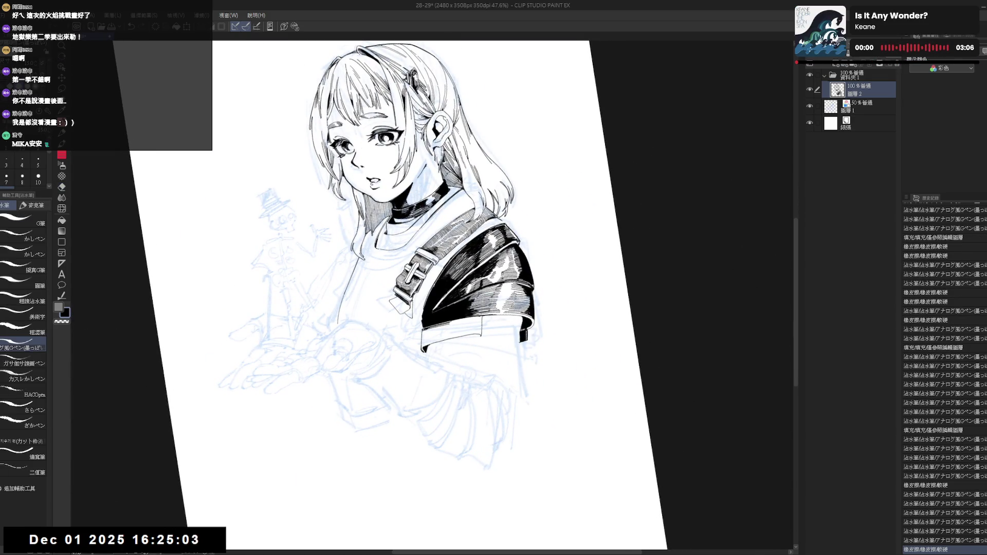
- With the canvas turned head-left, add hatching strokes across the shoulder pad
drag(514, 205, 308, 257)
mouse_move(464, 294)
mouse_down()
mouse_move(461, 316)
mouse_move(468, 299)
mouse_up()
mouse_move(466, 289)
mouse_down()
mouse_move(470, 302)
mouse_move(363, 391)
mouse_move(488, 370)
mouse_up()
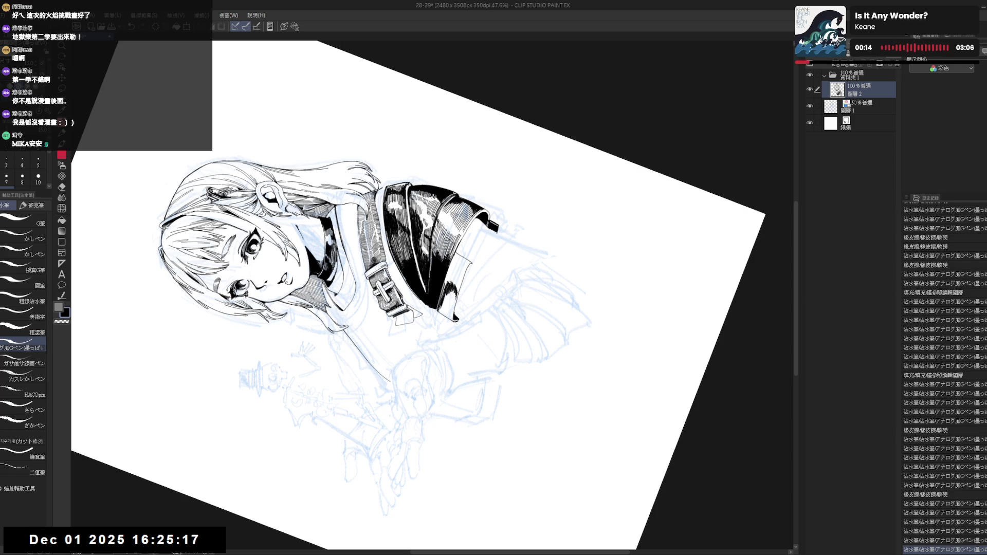
key(ctrl+at)
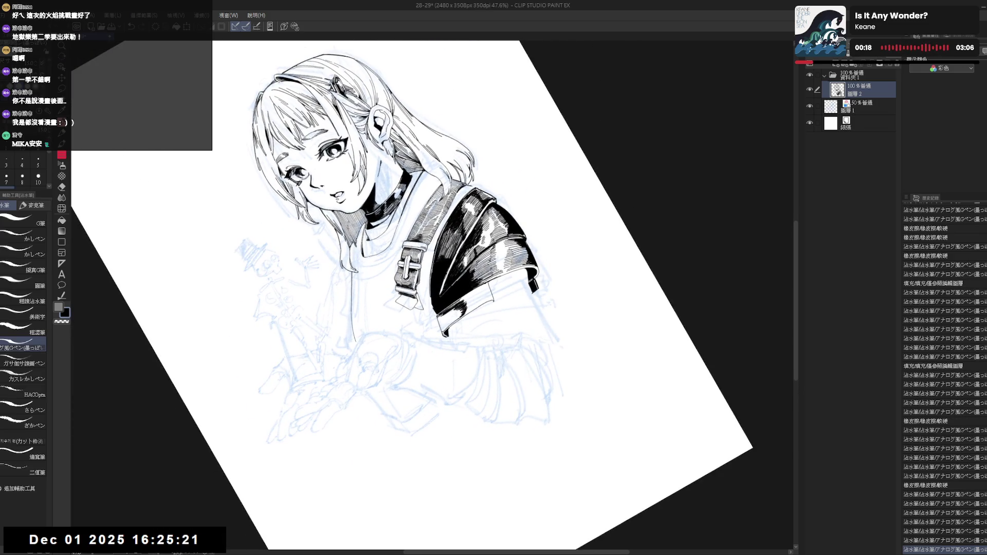
key(ctrl+at)
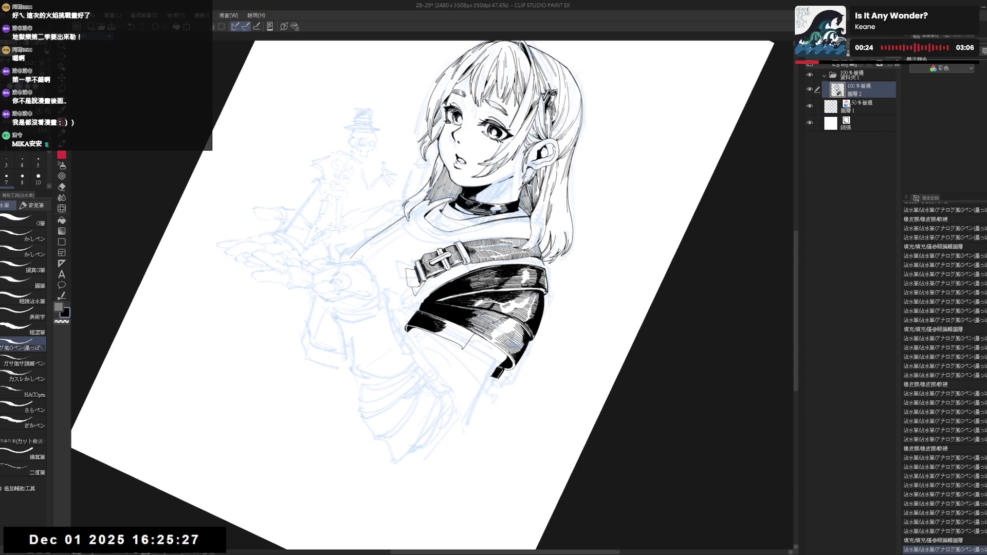
mouse_move(565, 296)
mouse_down()
mouse_move(539, 213)
mouse_move(471, 160)
mouse_up()
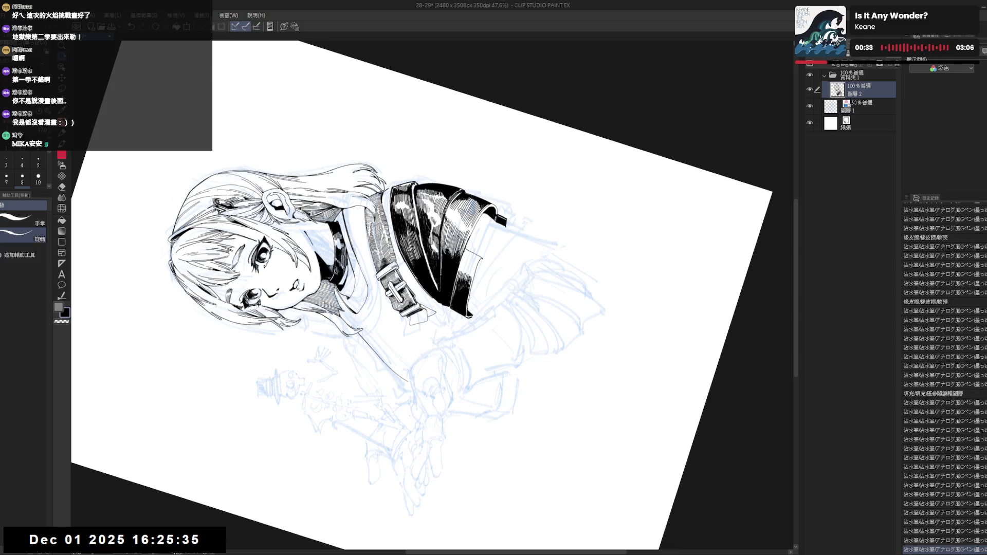
key(ctrl+at)
drag(498, 427, 480, 362)
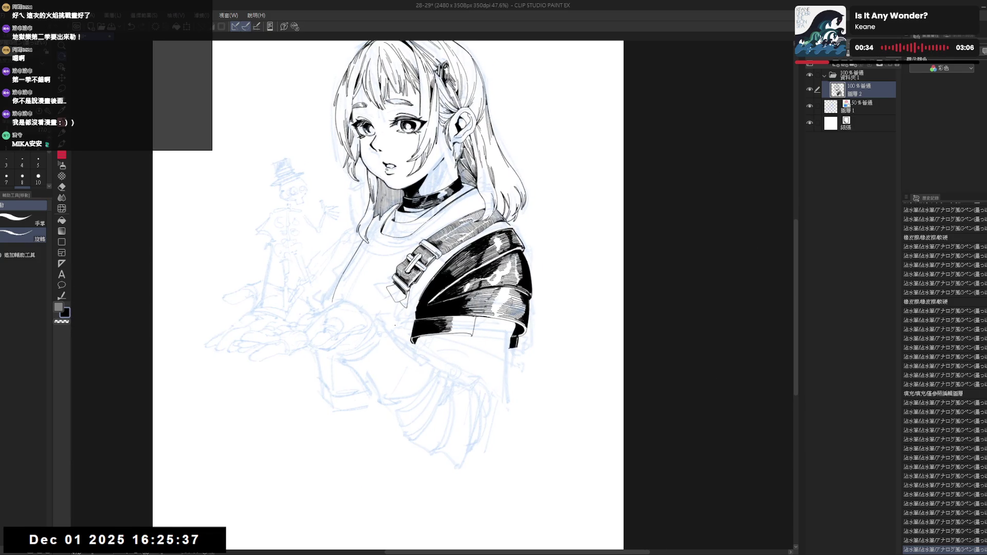
- Tilt the canvas steeply and try strap strokes, undoing the stray ones
mouse_move(398, 332)
mouse_down()
mouse_move(405, 353)
mouse_move(417, 343)
mouse_up()
key(p)
key(ctrl+z)
key(ctrl+z)
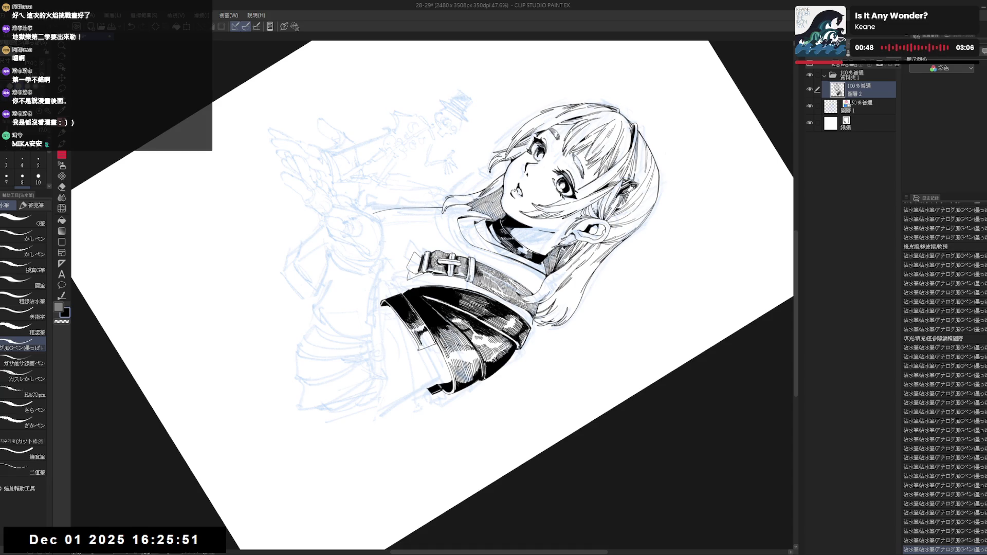
key(ctrl+z)
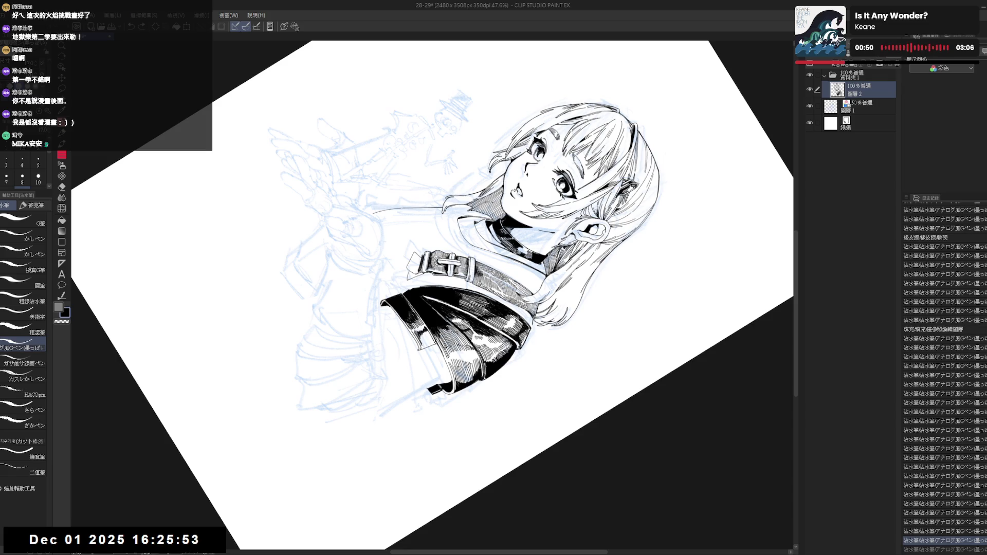
key(ctrl+y)
key(g)
key(p)
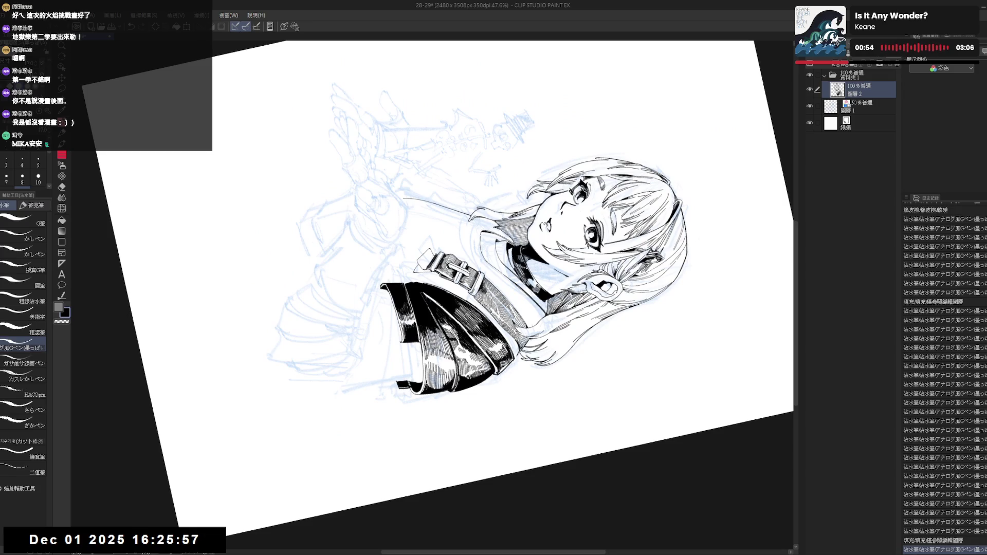
key(ctrl+z)
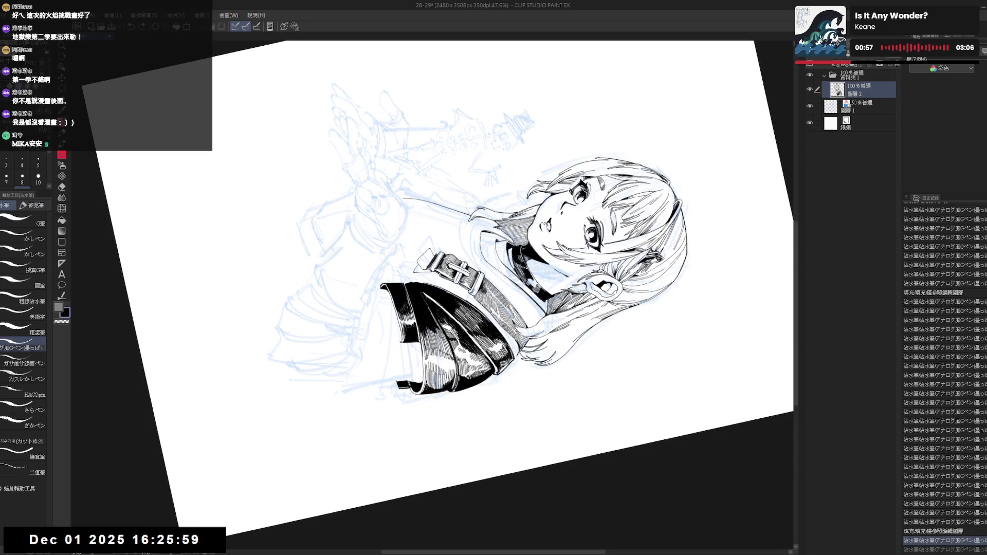
key(ctrl+z)
- Add tiny ink marks on the sleeve and small touches along the strap
click(397, 319)
mouse_move(462, 257)
mouse_down()
mouse_move(493, 216)
mouse_move(467, 252)
mouse_up()
drag(400, 328, 403, 341)
key(ctrl+z)
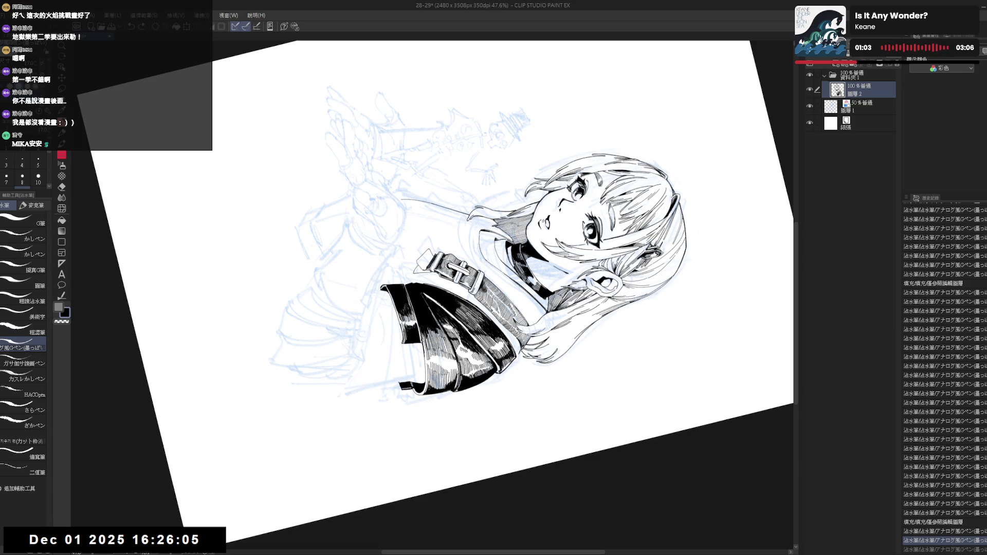
drag(494, 277, 453, 231)
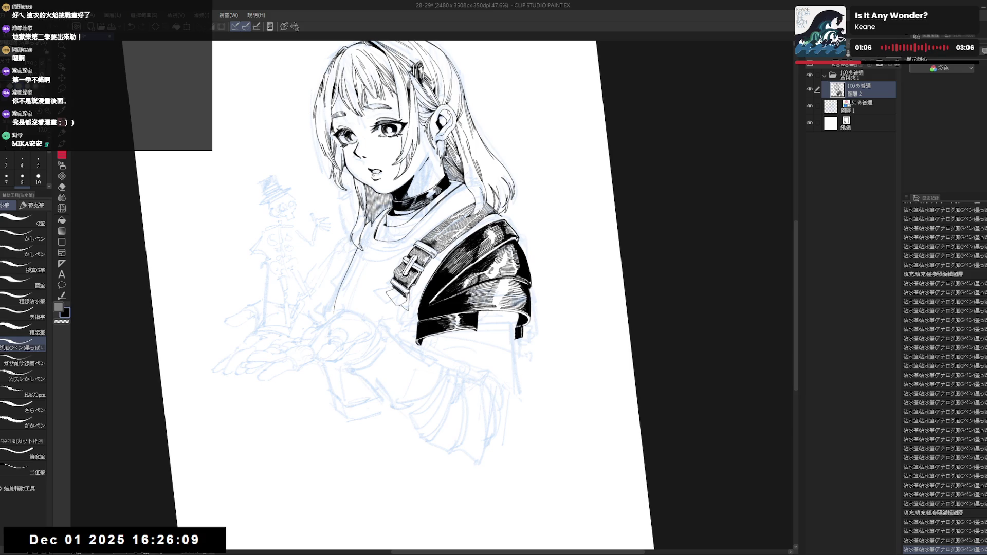
drag(478, 310, 479, 329)
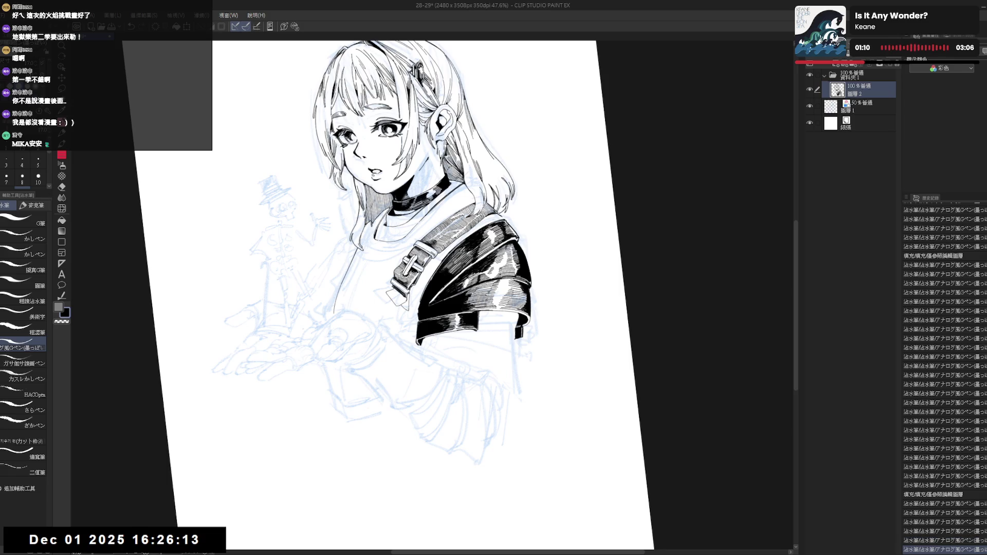
key(ctrl+at)
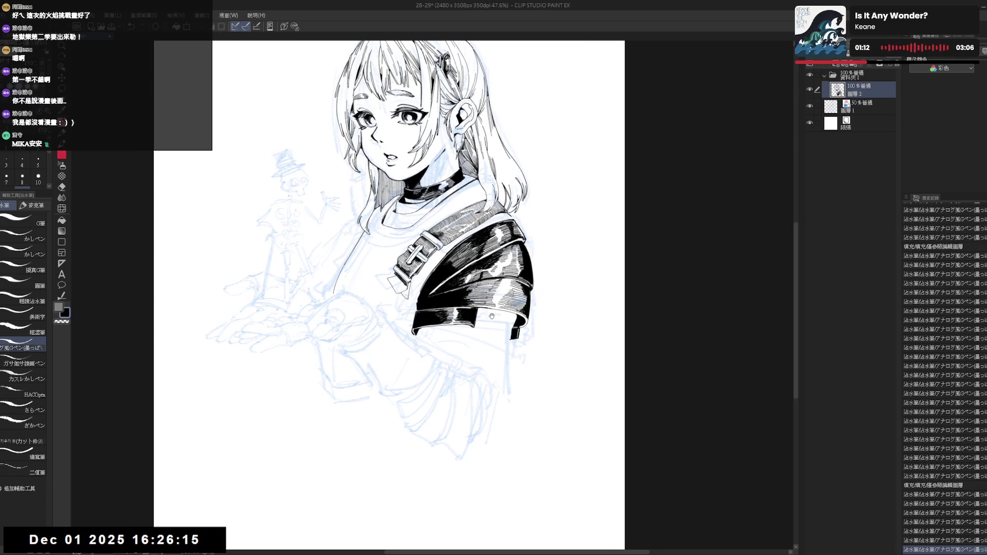
drag(455, 397, 478, 386)
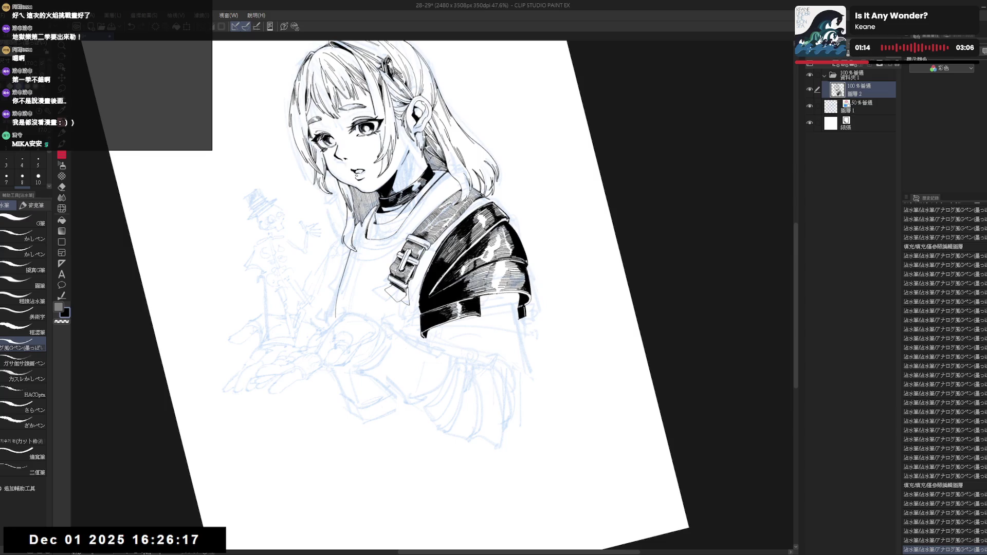
drag(483, 293, 499, 308)
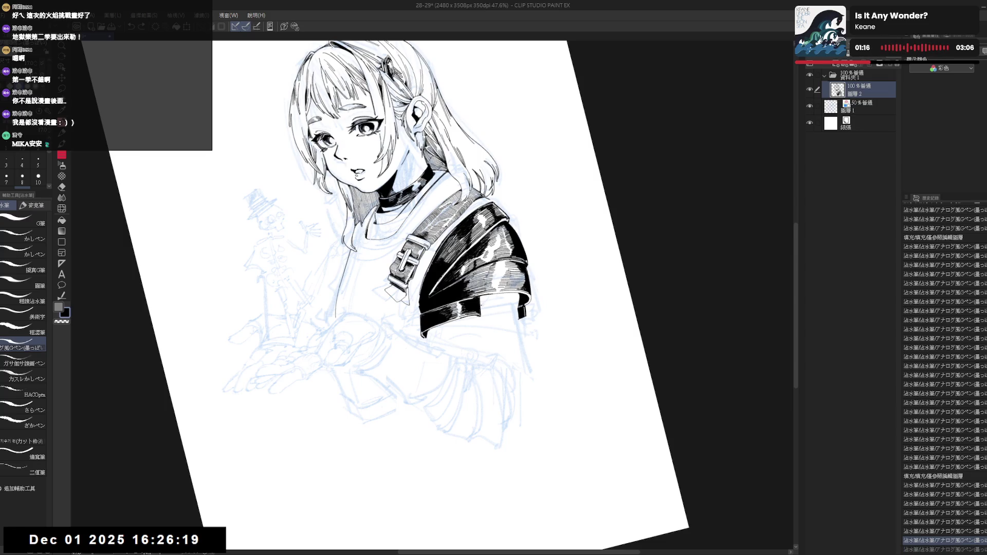
key(ctrl+at)
- Erase a stray sleeve mark, then redraw a sleeve stroke and add small ink marks
key(e)
drag(462, 313, 443, 331)
key(p)
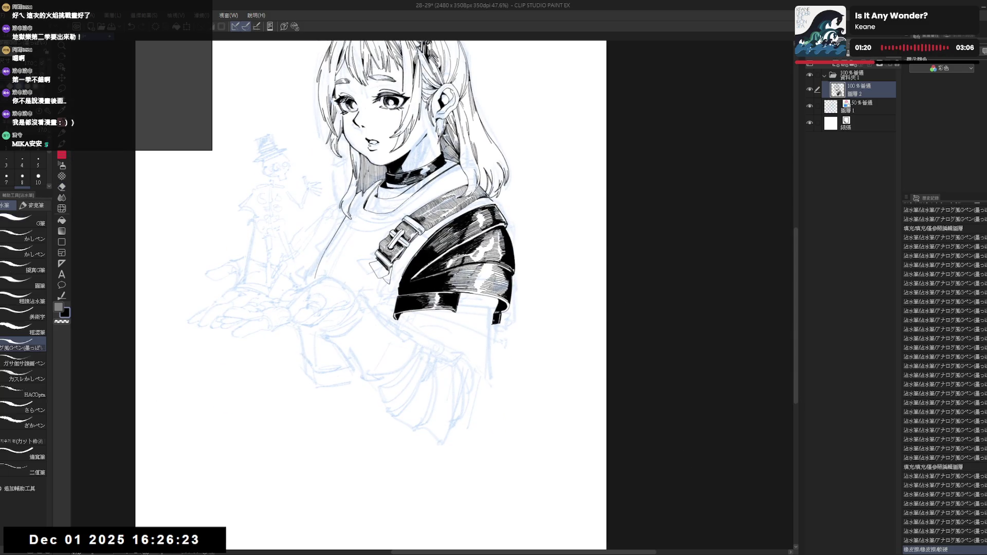
scroll(491, 335, down, 2)
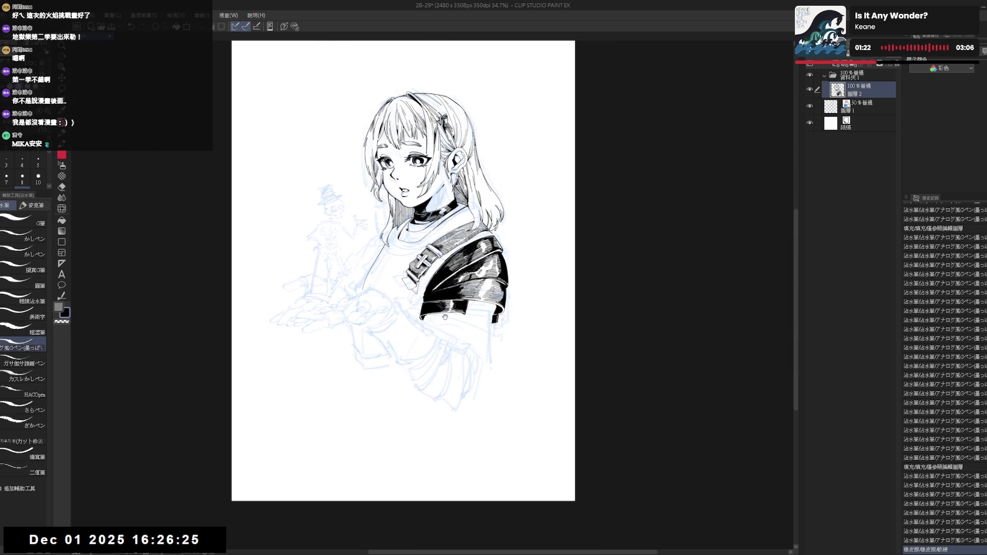
drag(415, 294, 411, 291)
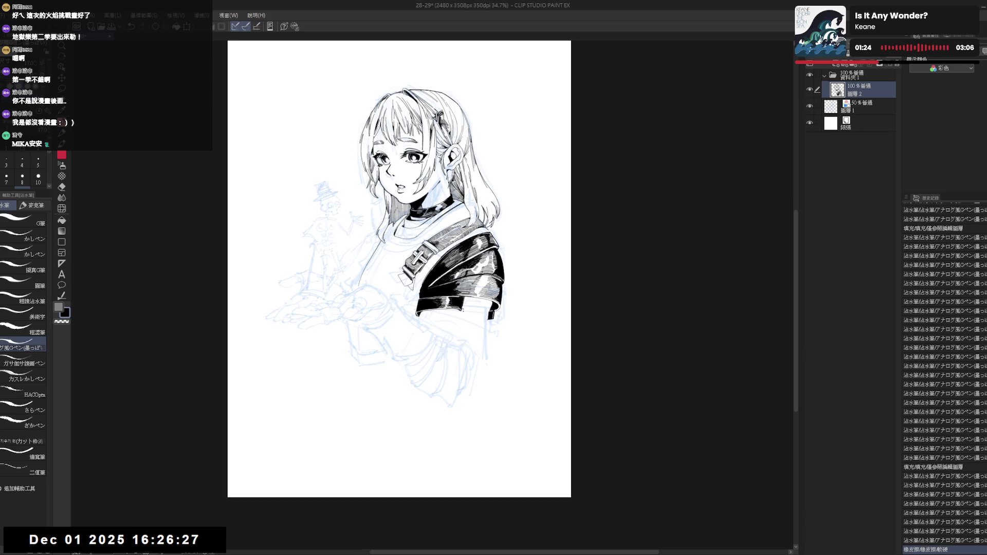
mouse_move(461, 312)
mouse_down()
mouse_move(462, 325)
mouse_move(432, 325)
mouse_up()
key(ctrl+z)
key(ctrl+z)
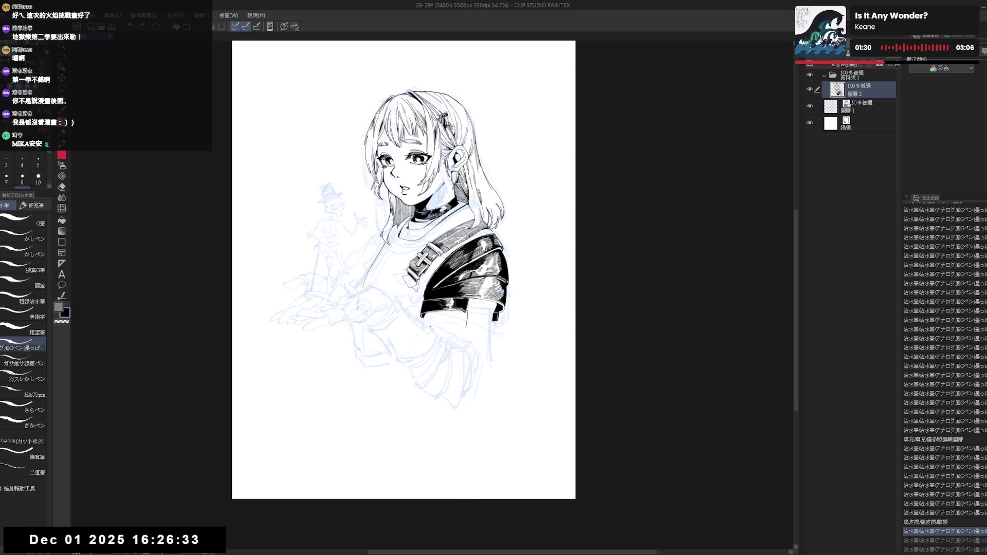
drag(430, 324, 428, 325)
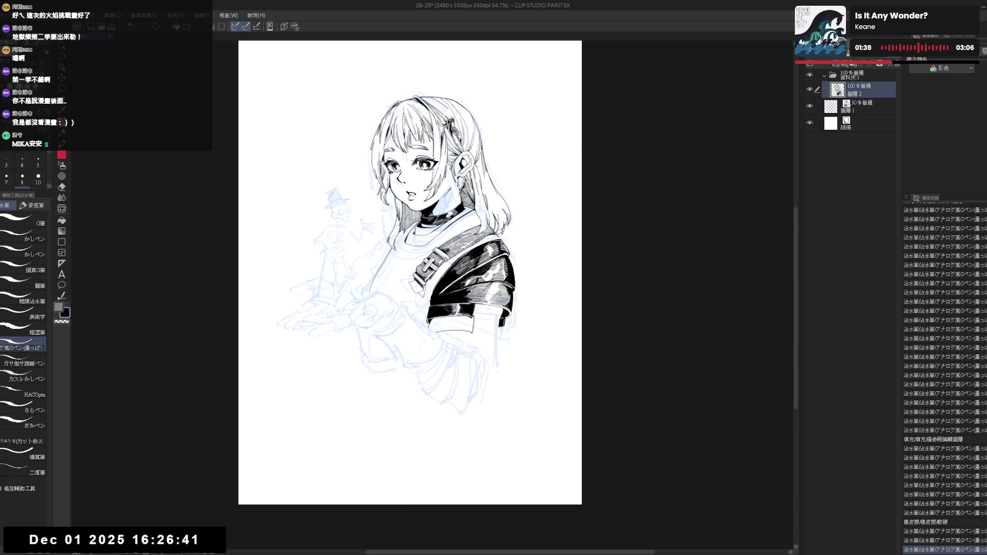
click(445, 323)
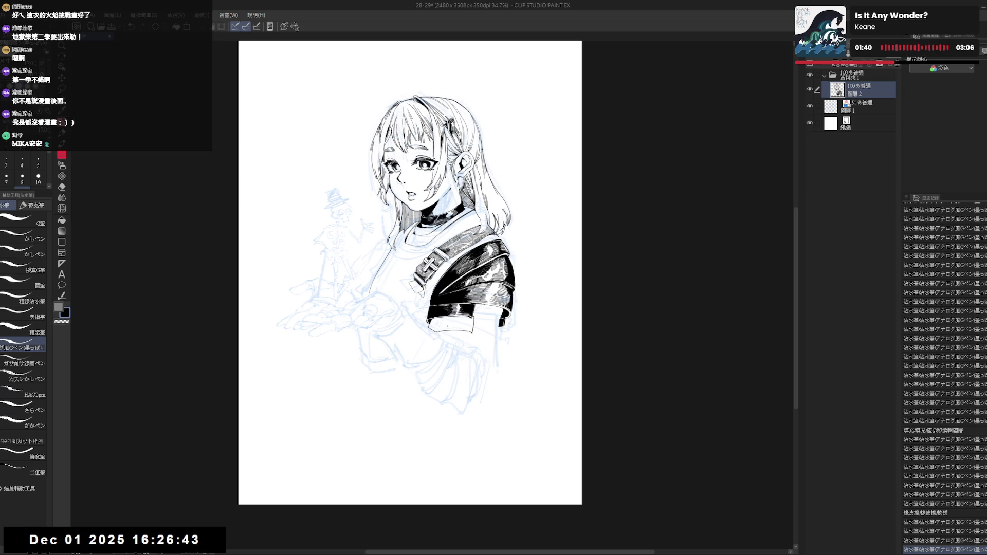
click(455, 319)
- Fill the sleeve cuff's lower band with solid black
key(g)
click(439, 327)
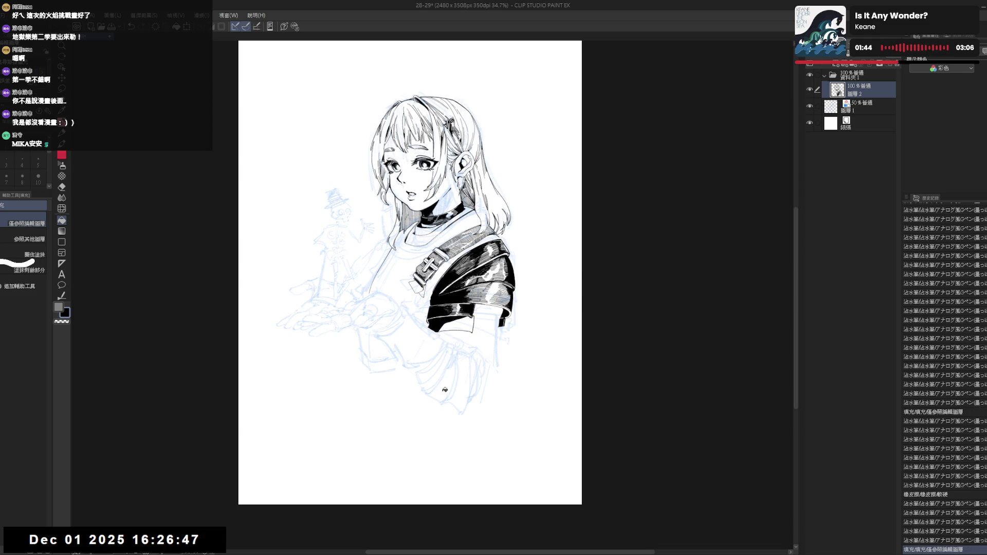
scroll(444, 388, up, 2)
drag(436, 380, 381, 362)
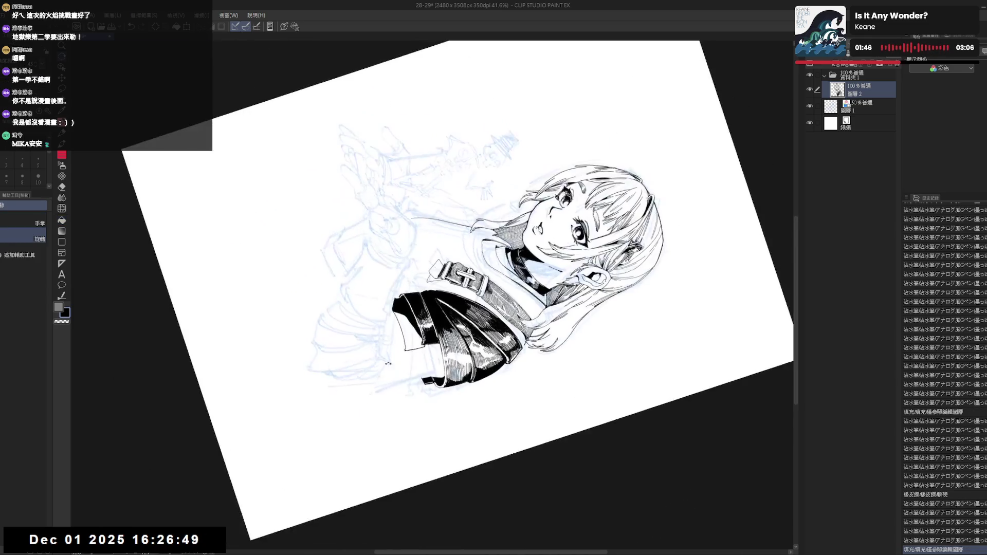
- Ink along the shoulder pad's left edge and add dark hatching strokes
key(p)
drag(394, 312, 408, 320)
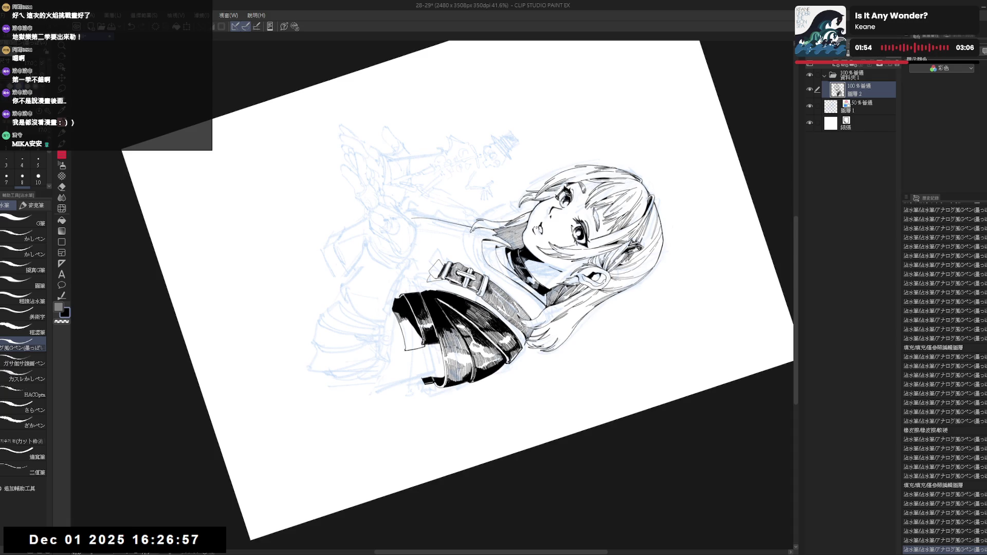
mouse_move(393, 310)
mouse_down()
mouse_move(360, 329)
mouse_move(406, 298)
mouse_move(393, 309)
mouse_up()
scroll(396, 319, up, 3)
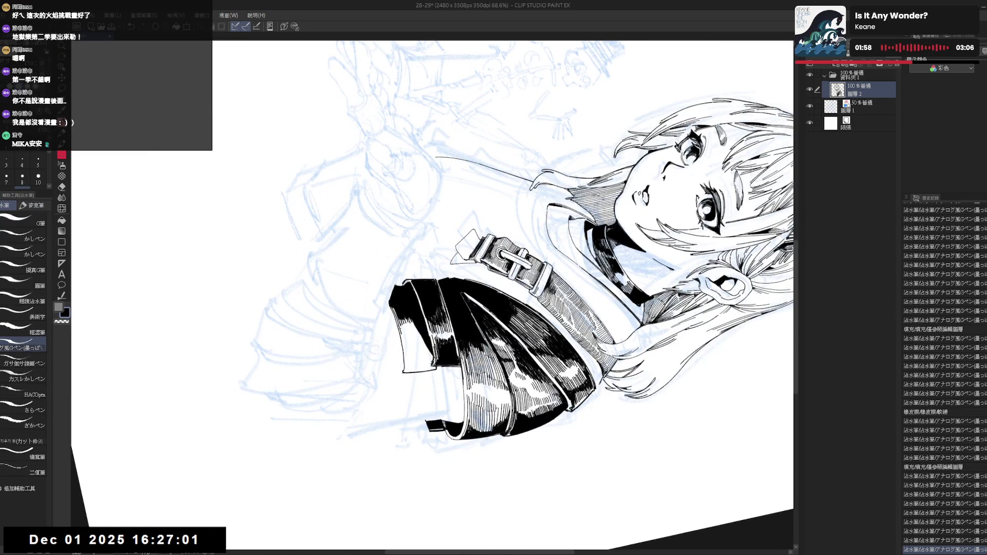
drag(404, 325, 413, 334)
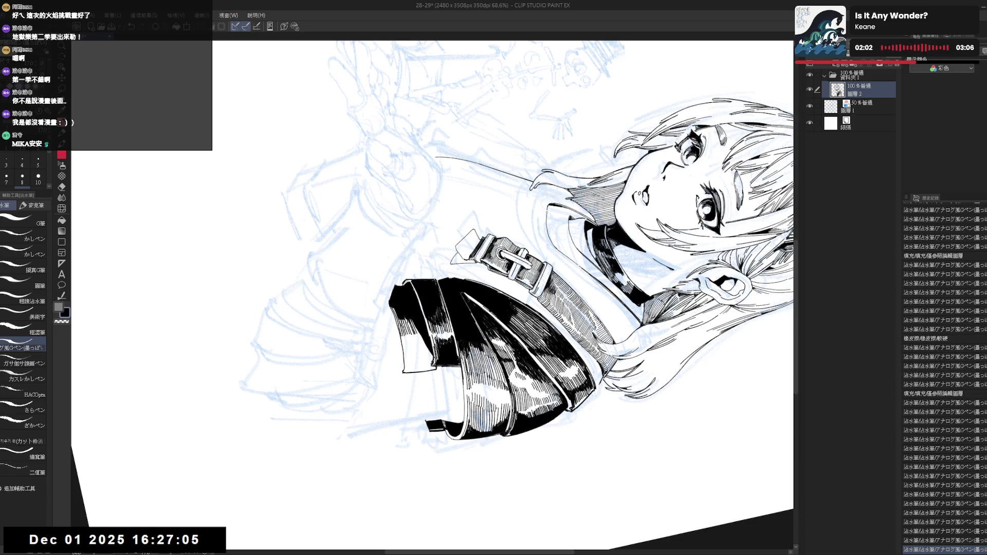
key(ctrl+at)
- Hatch the cloth's left edge beside the shoulder pad, undoing unwanted hatch strokes
mouse_move(450, 382)
mouse_down()
mouse_move(416, 393)
mouse_move(363, 389)
mouse_move(367, 330)
mouse_move(381, 332)
mouse_up()
mouse_move(463, 309)
mouse_down()
mouse_move(391, 339)
mouse_move(478, 272)
mouse_move(493, 288)
mouse_up()
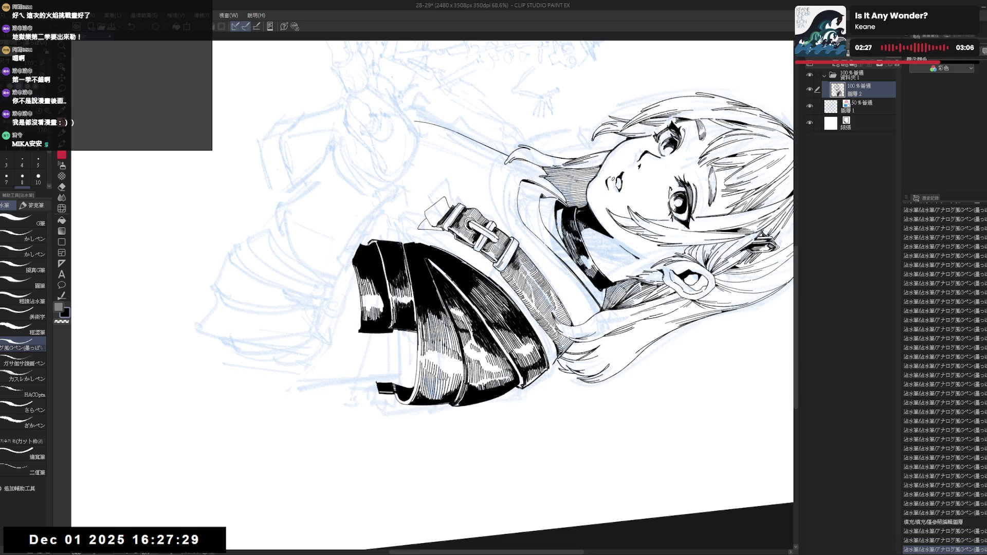
drag(360, 278, 365, 321)
key(ctrl+@)
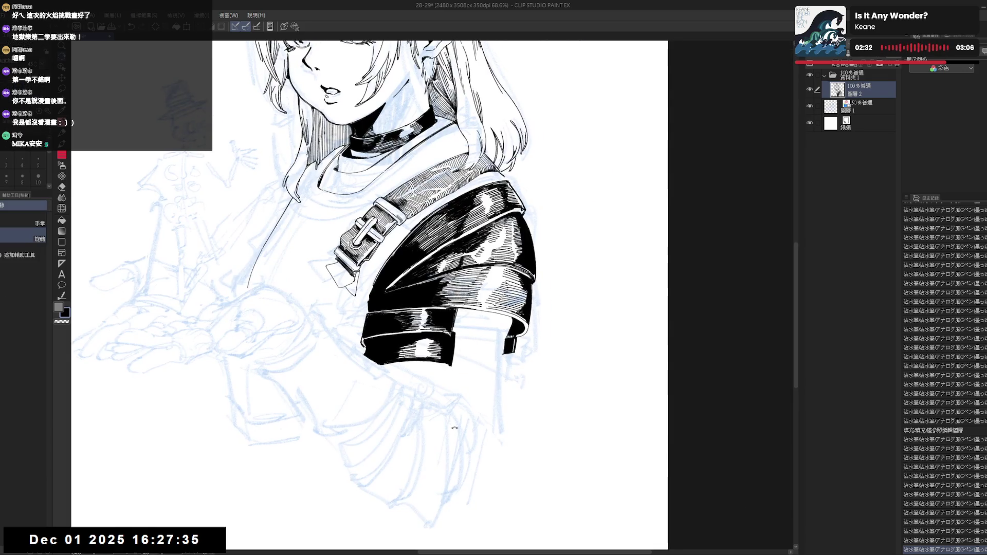
drag(454, 427, 328, 390)
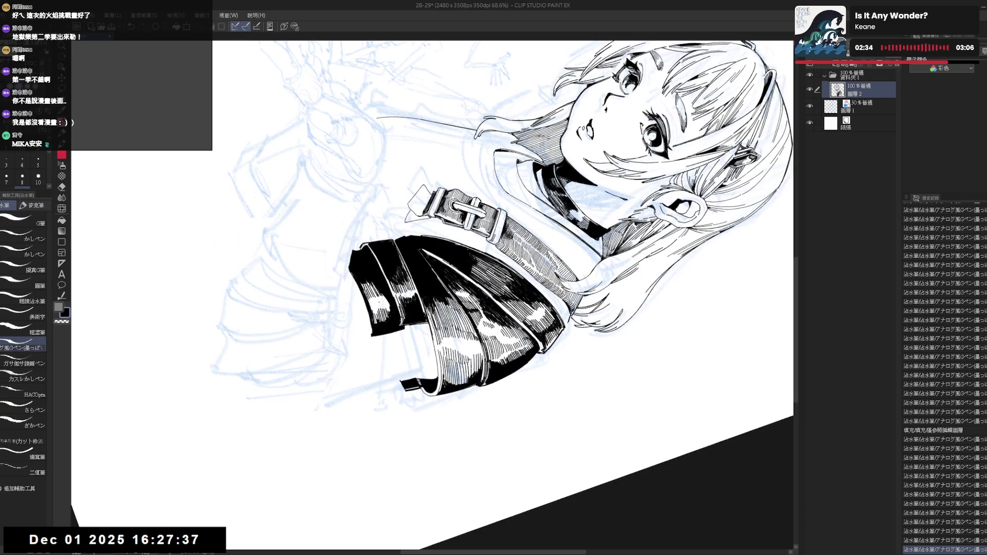
drag(384, 294, 382, 307)
key(ctrl+z)
key(ctrl+z)
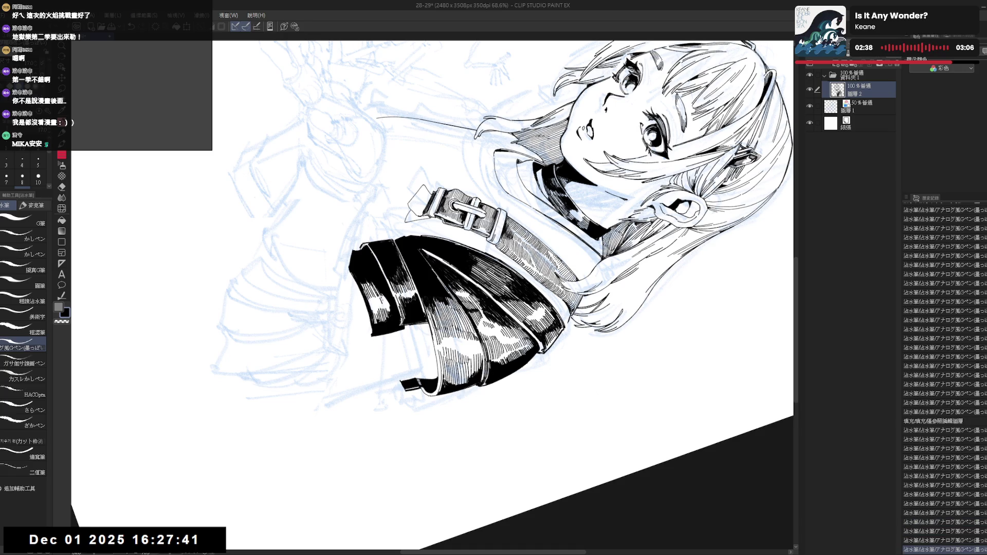
key(ctrl+z)
key(ctrl+z)
key(ctrl+z)
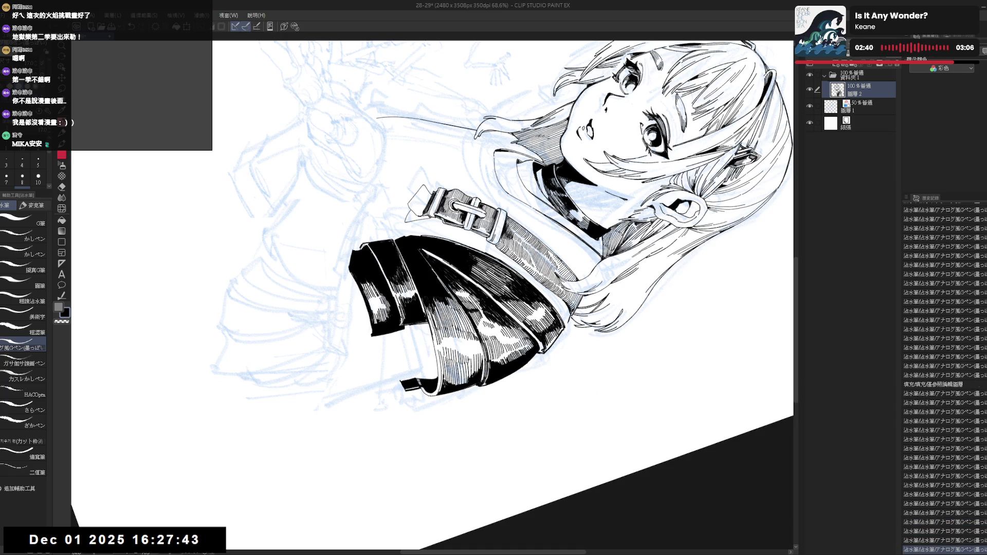
key(ctrl+at)
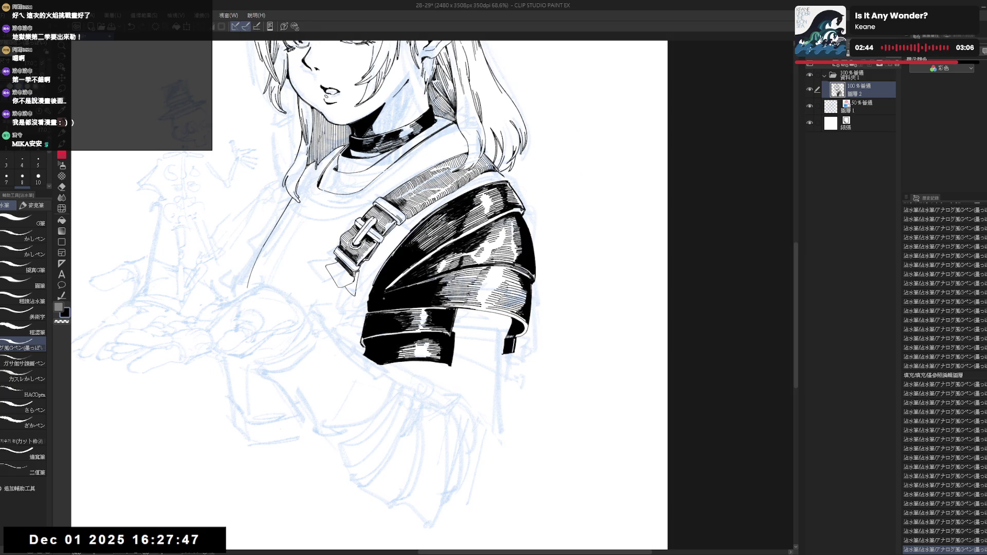
scroll(370, 257, up, 3)
key(minus)
key(minus)
key(minus)
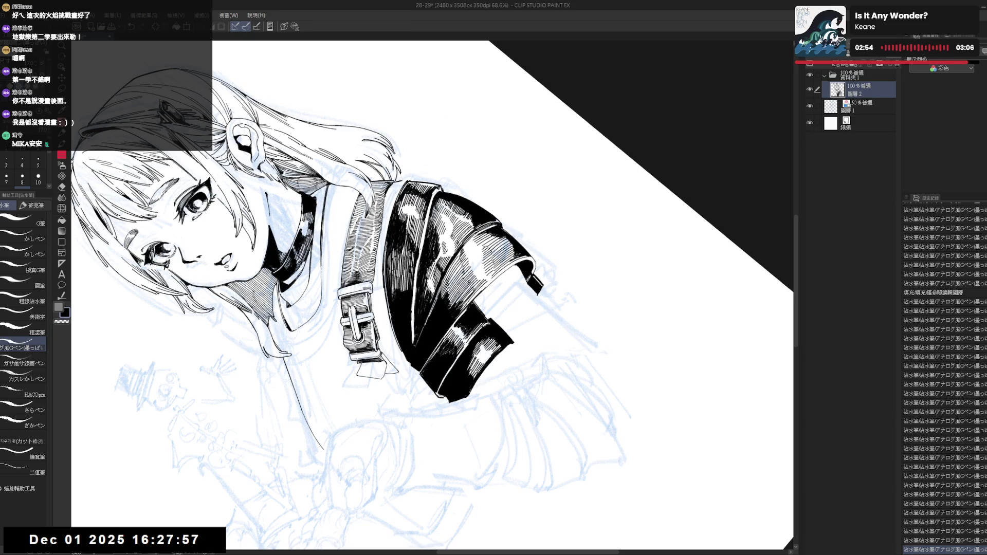
- Add two small ink strokes on the shoulder pad and strap, then view the figure upright
key(e)
key(p)
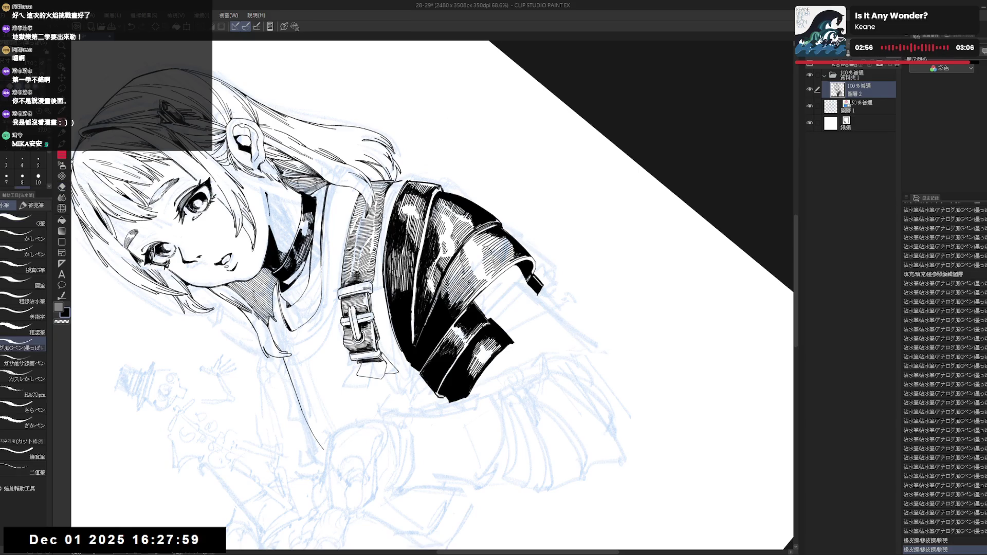
drag(423, 227, 419, 248)
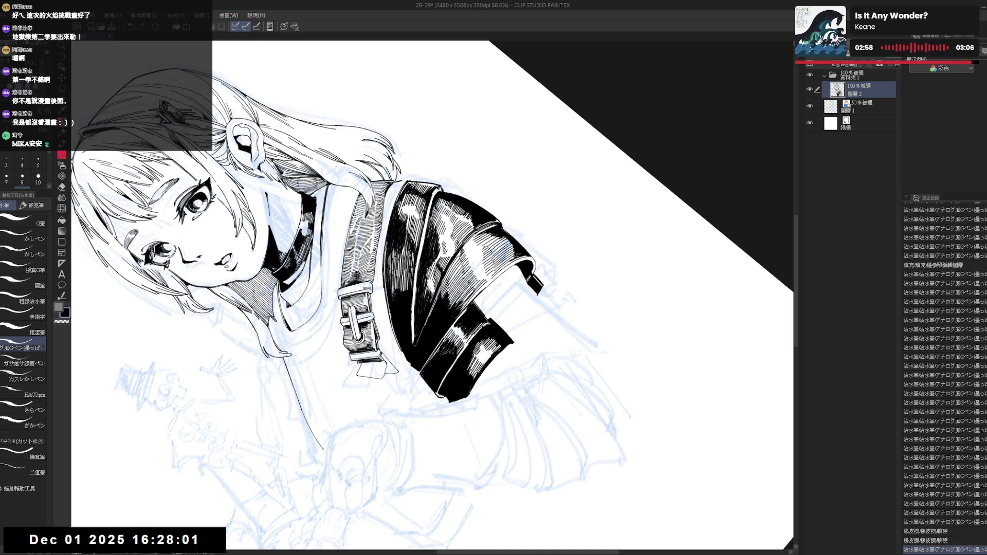
key(e)
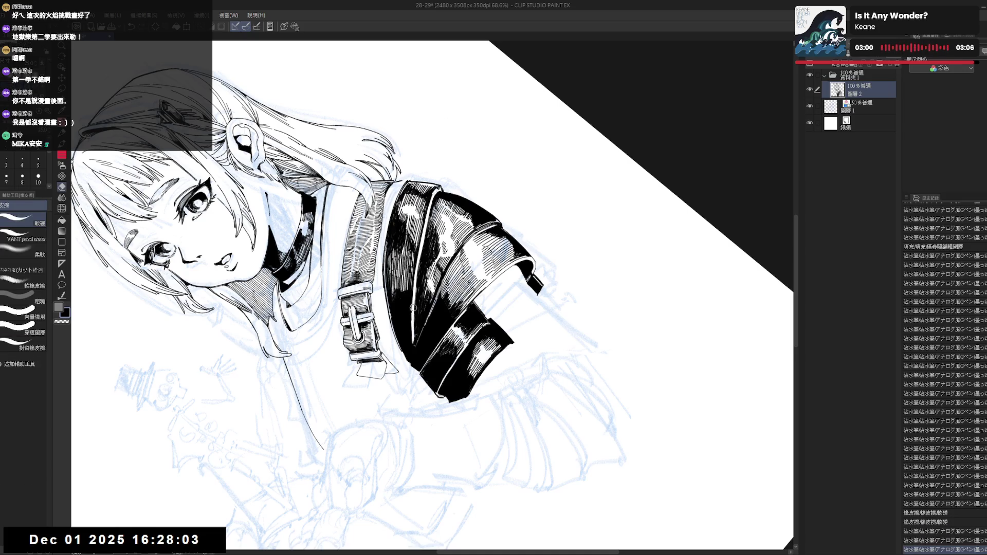
key(p)
drag(416, 278, 417, 304)
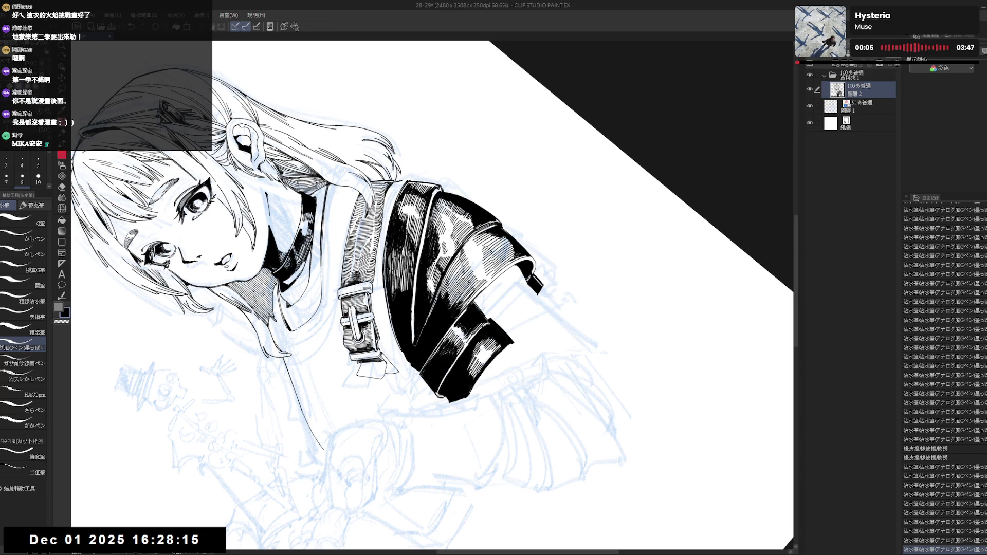
key(ctrl+at)
key(ctrl+minus)
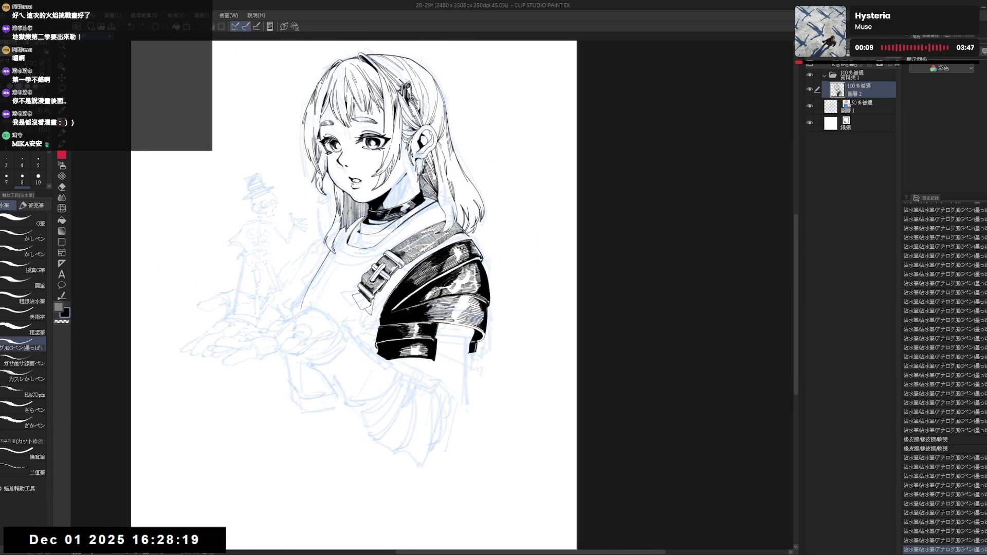
- Tilt the canvas, ink a short jacket stroke, and compare it via repeated undo/redo
key(r)
mouse_move(483, 307)
mouse_down()
mouse_move(427, 428)
mouse_move(509, 396)
mouse_move(557, 329)
mouse_up()
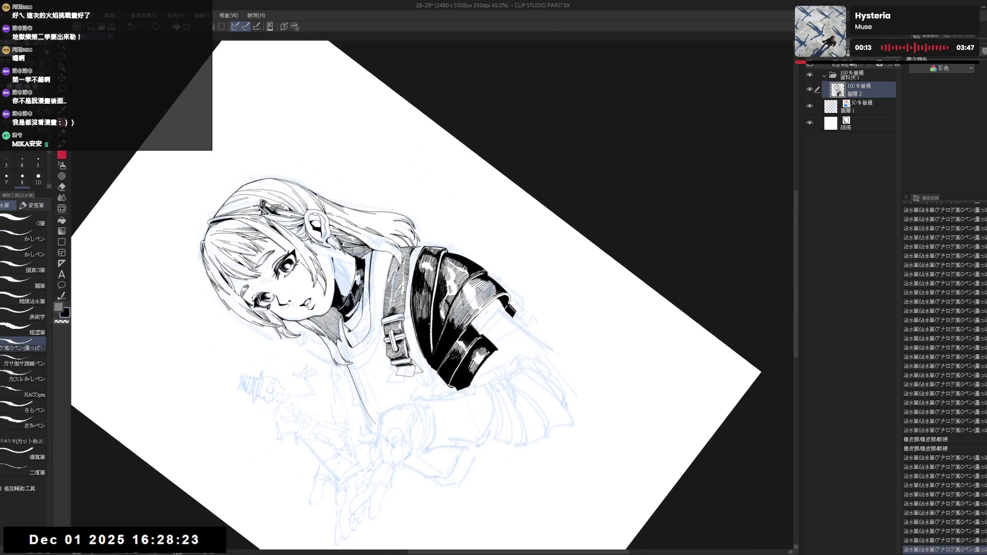
drag(430, 317, 430, 348)
key(ctrl+z)
key(ctrl+y)
key(ctrl+z)
key(ctrl+y)
key(ctrl+z)
key(ctrl+y)
key(ctrl+z)
key(ctrl+y)
key(ctrl+z)
key(ctrl+y)
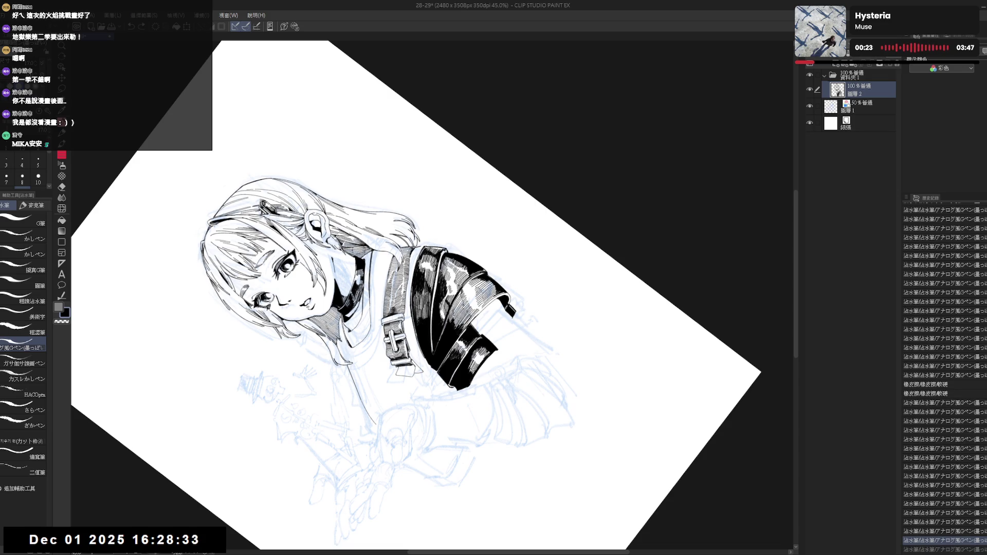
- Erase the stray marks below the sleeve near the skirt, undoing a misplaced pen stroke
key(ctrl+at)
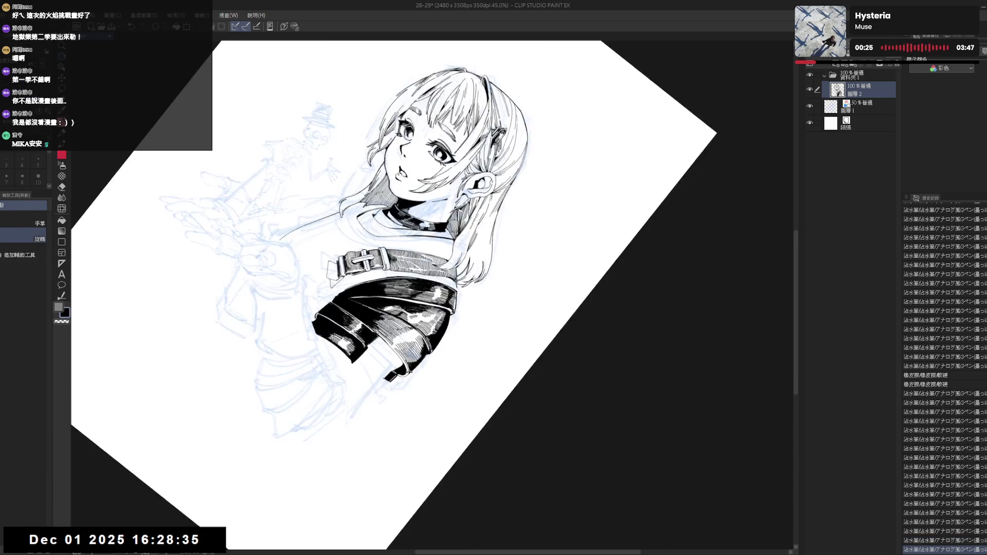
key(e)
key(p)
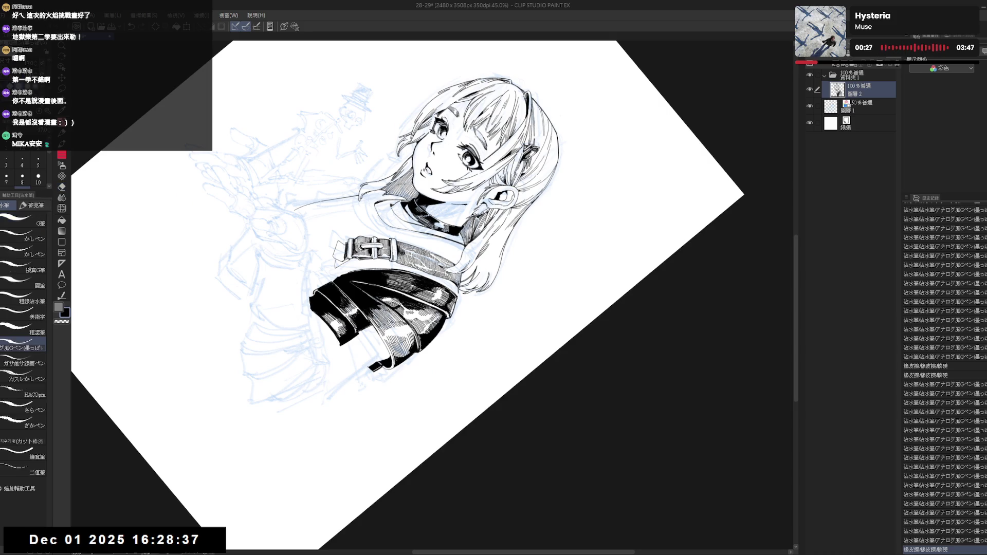
key(e)
drag(447, 312, 451, 322)
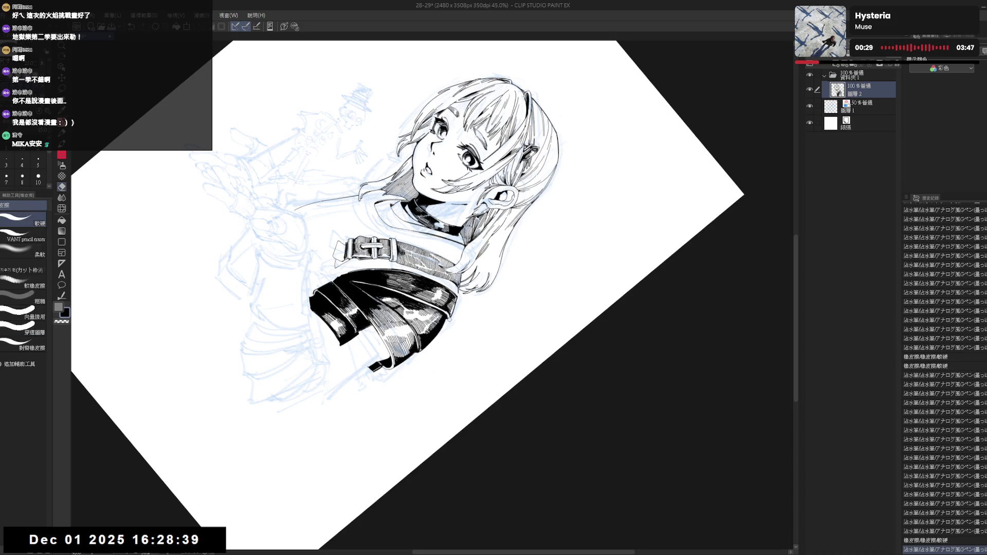
key(p)
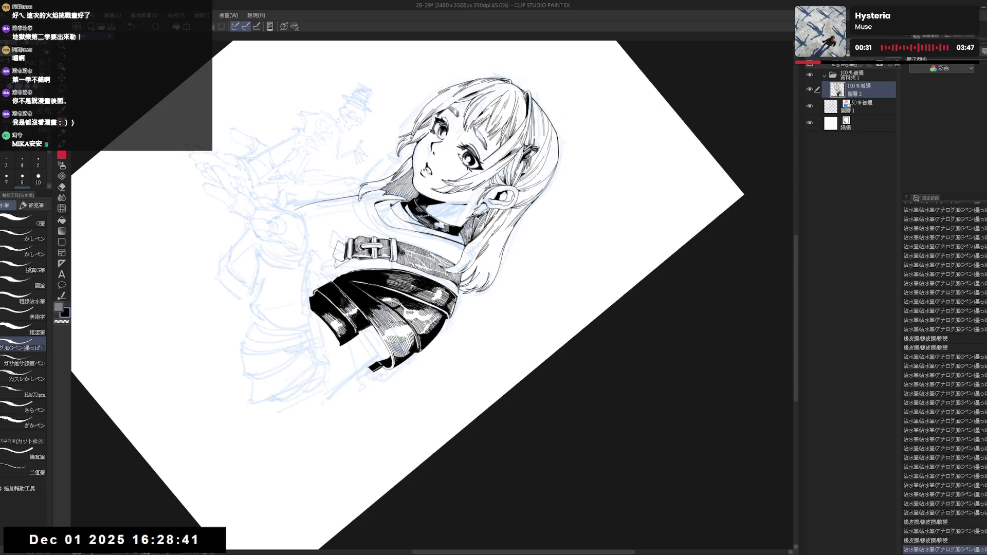
mouse_move(453, 324)
mouse_down()
mouse_move(459, 345)
mouse_move(486, 298)
mouse_move(457, 313)
mouse_up()
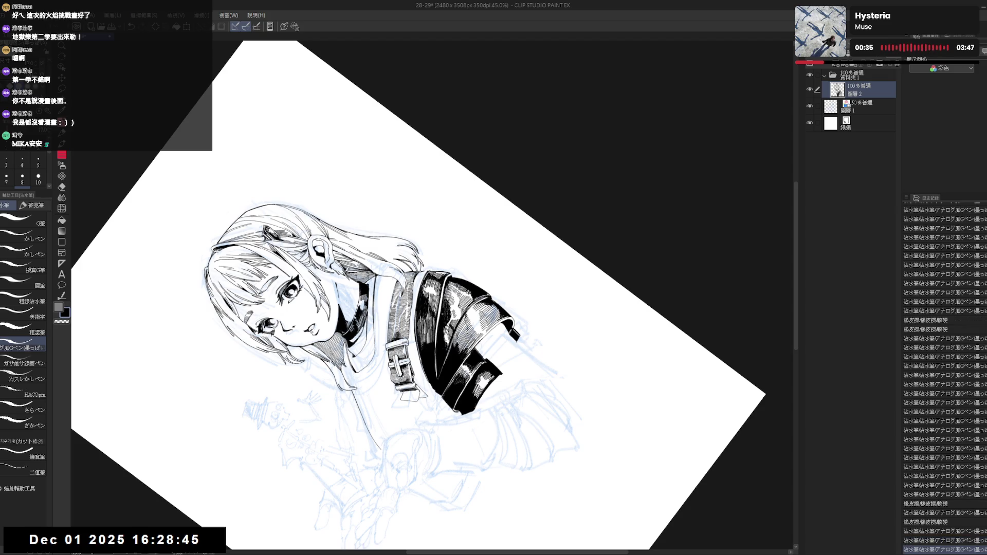
key(ctrl+z)
drag(457, 308, 455, 315)
key(e)
key(p)
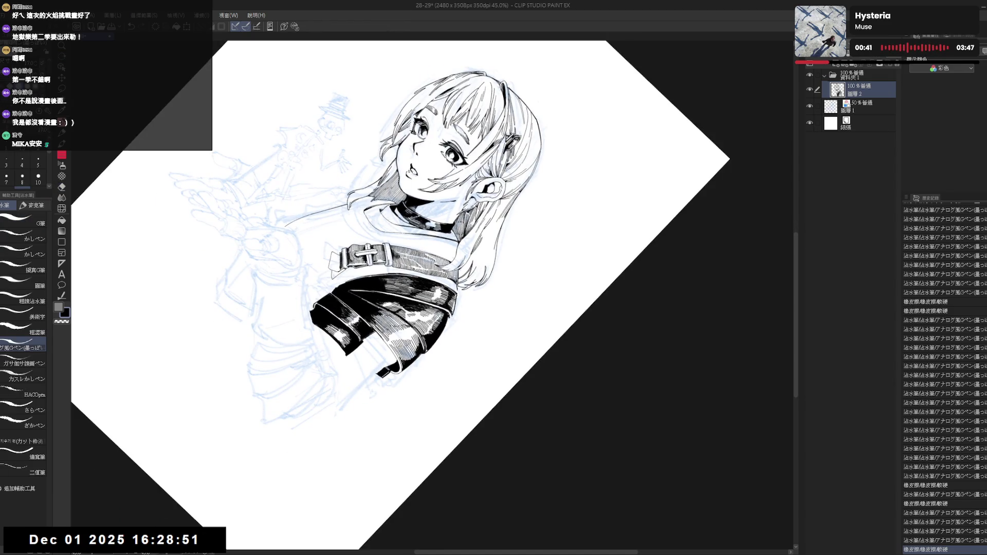
drag(452, 308, 449, 323)
key(ctrl+z)
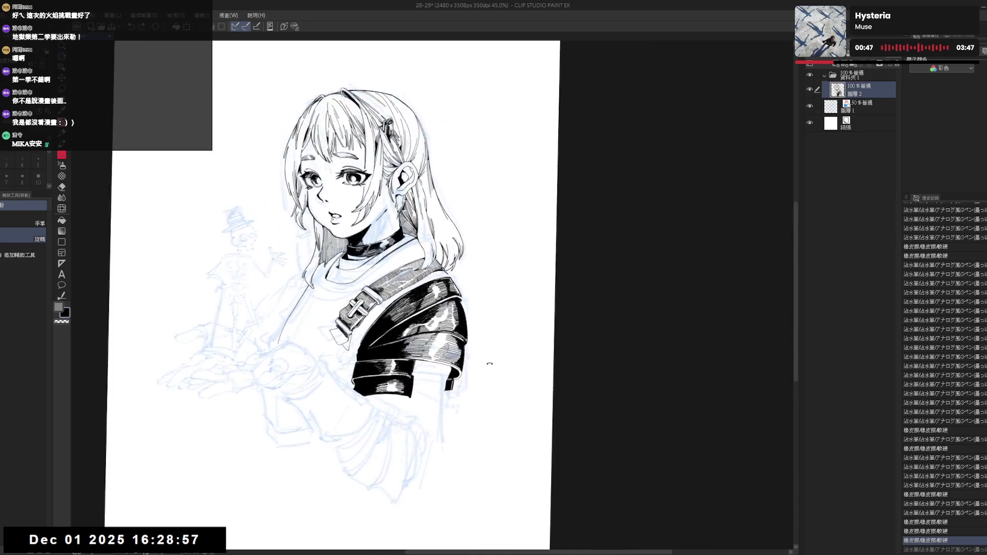
- Ink small strokes along the sleeve edge and around the shoulder, checking in mirrored view
drag(448, 307, 454, 316)
key(minus)
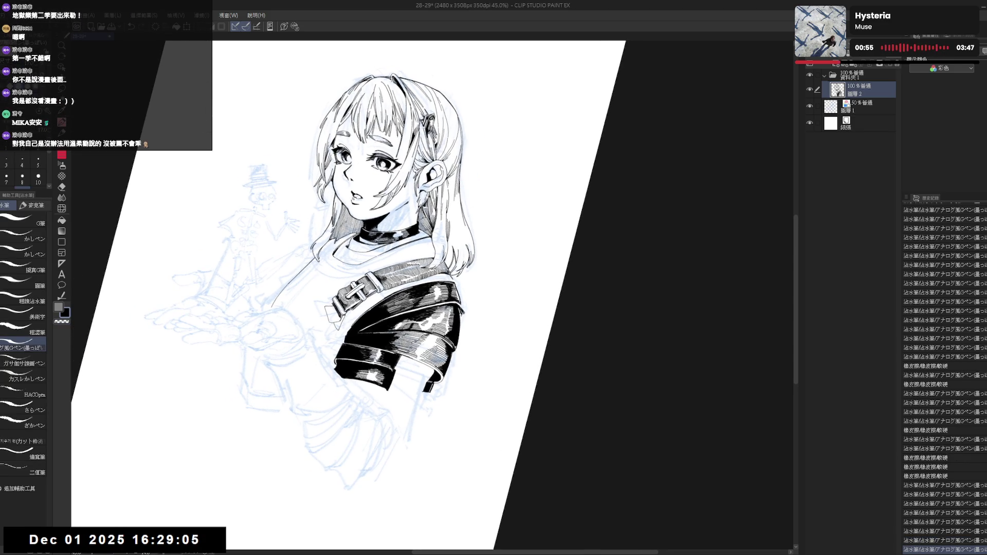
drag(451, 310, 455, 317)
key(equal)
key(h)
scroll(408, 300, up, 1)
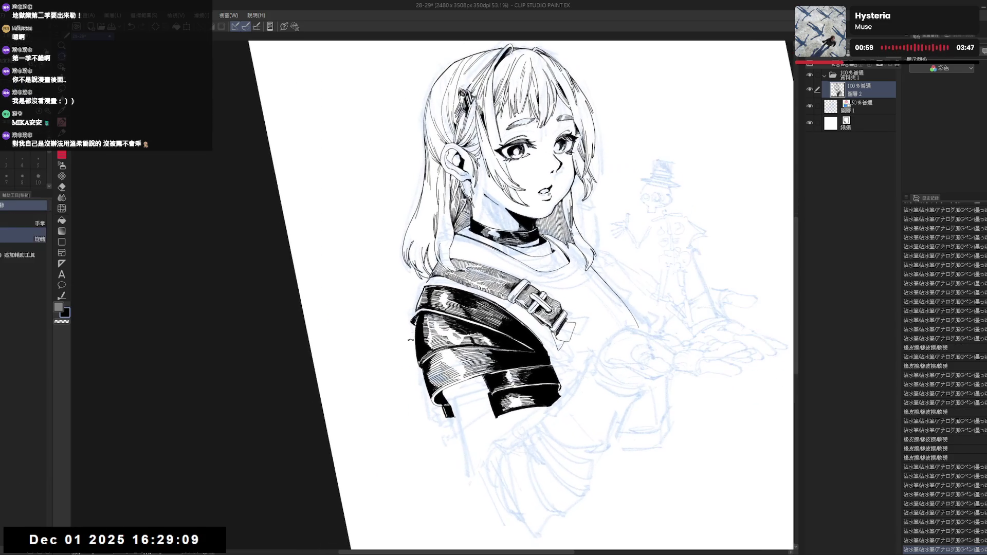
mouse_move(452, 310)
mouse_down()
mouse_move(419, 323)
mouse_move(456, 317)
mouse_up()
drag(452, 311, 455, 317)
- Erase a small stray mark and darken the sleeve cuff's edge with the G-pen
key(e)
drag(420, 288, 426, 292)
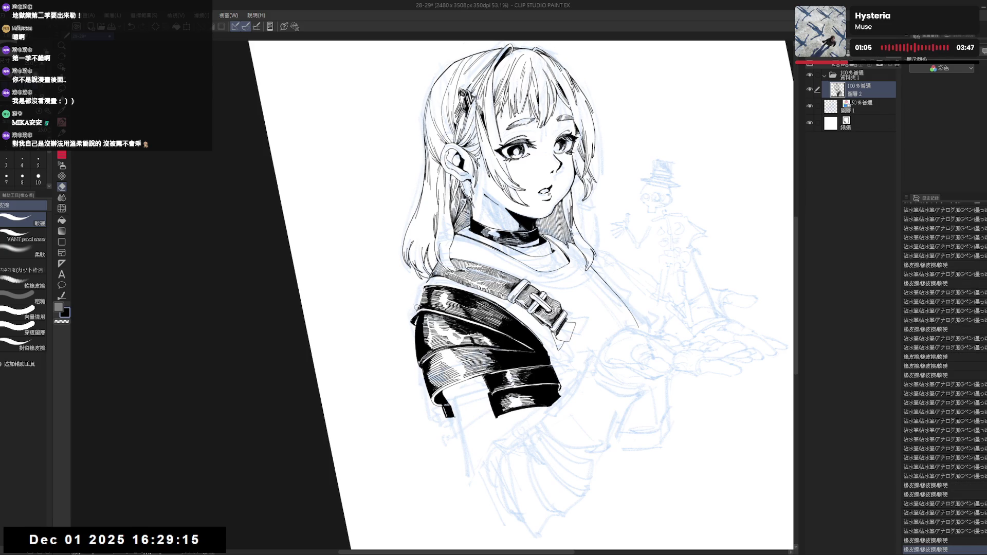
key(-)
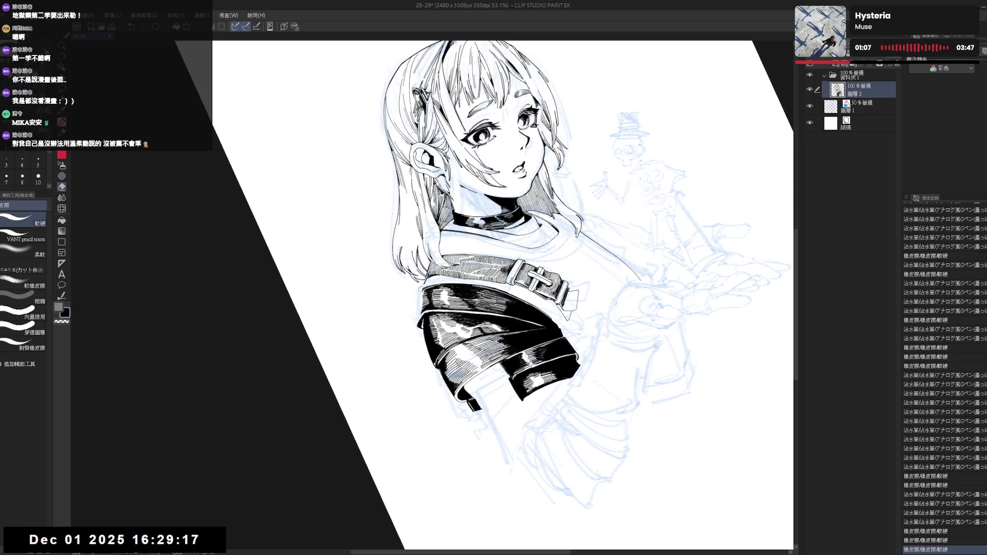
key(p)
key(e)
key(p)
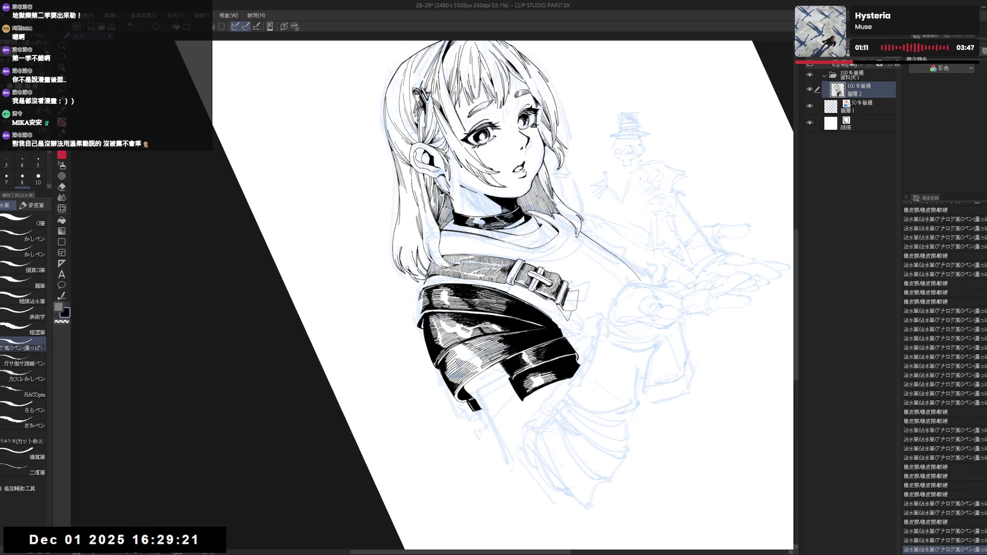
drag(416, 301, 417, 319)
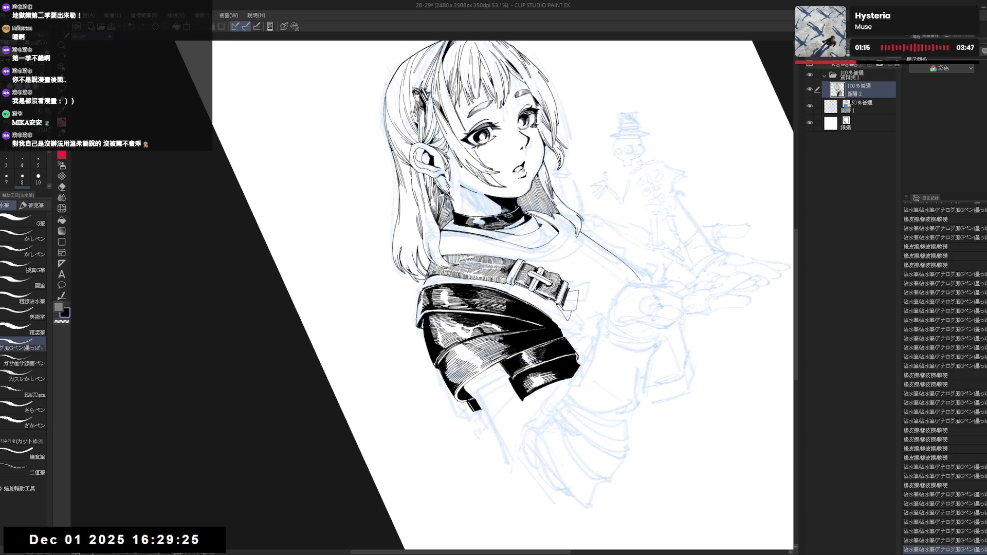
key(ctrl+@)
key(h)
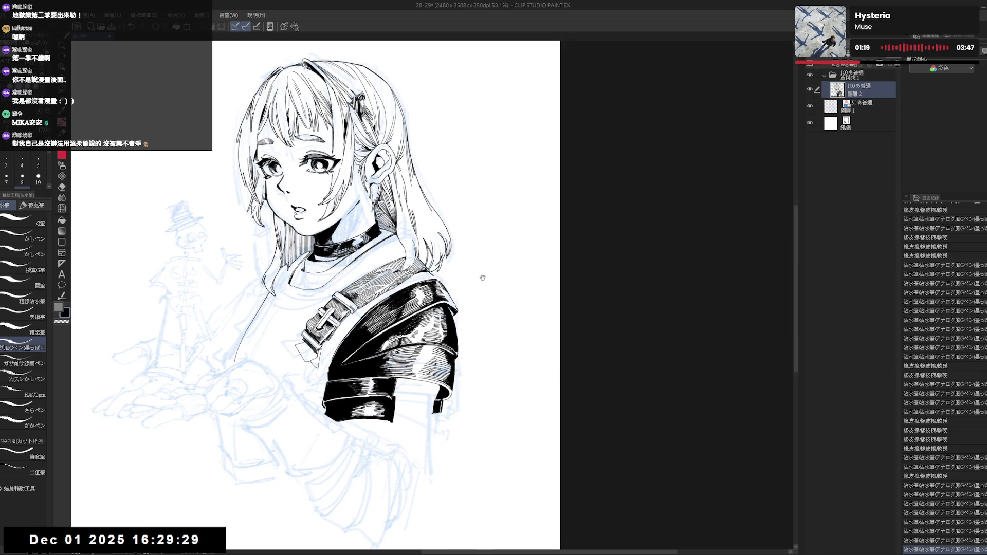
- Add a small ink mark near the shoulder and return the canvas upright
drag(482, 277, 484, 288)
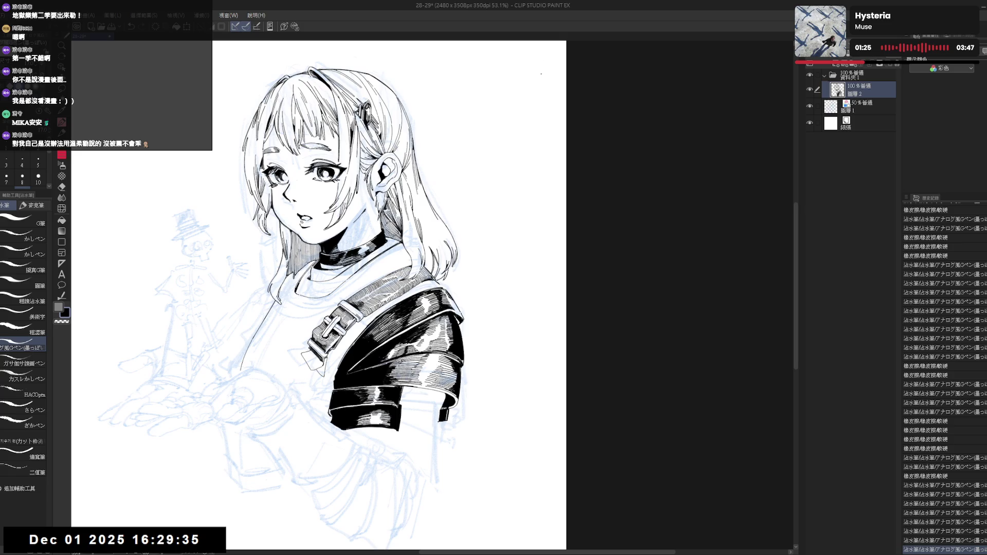
drag(488, 233, 510, 271)
key(p)
drag(442, 294, 451, 328)
key(e)
key(p)
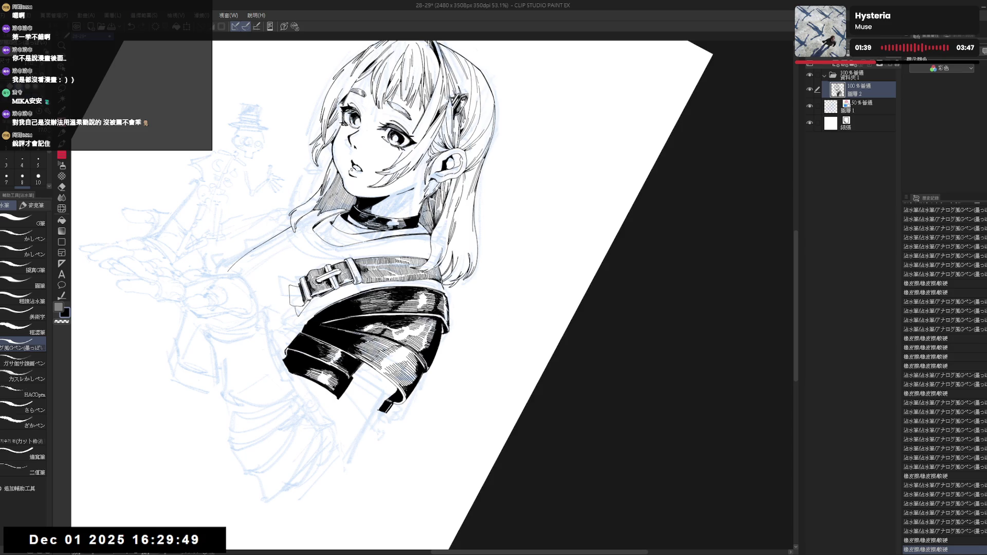
key(r)
key(p)
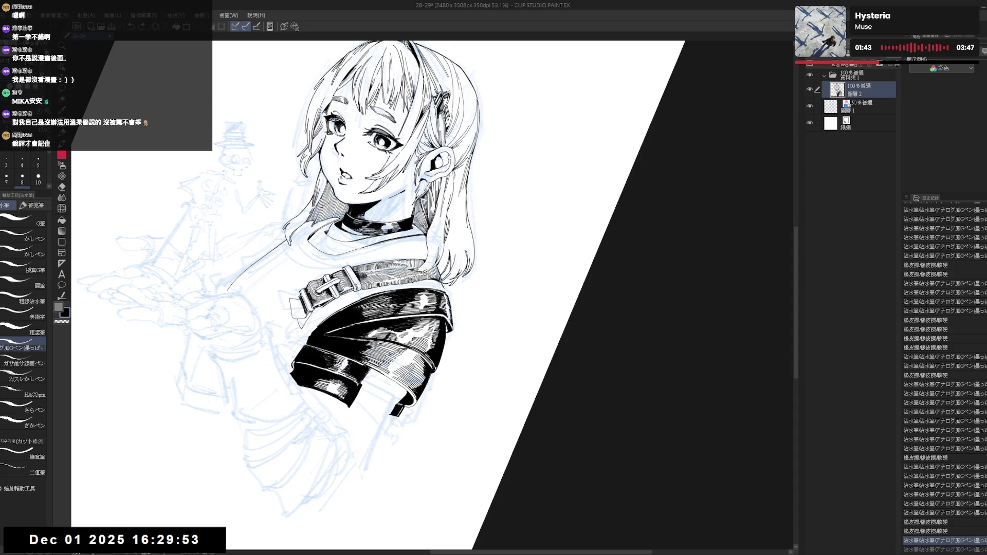
key(ctrl+@)
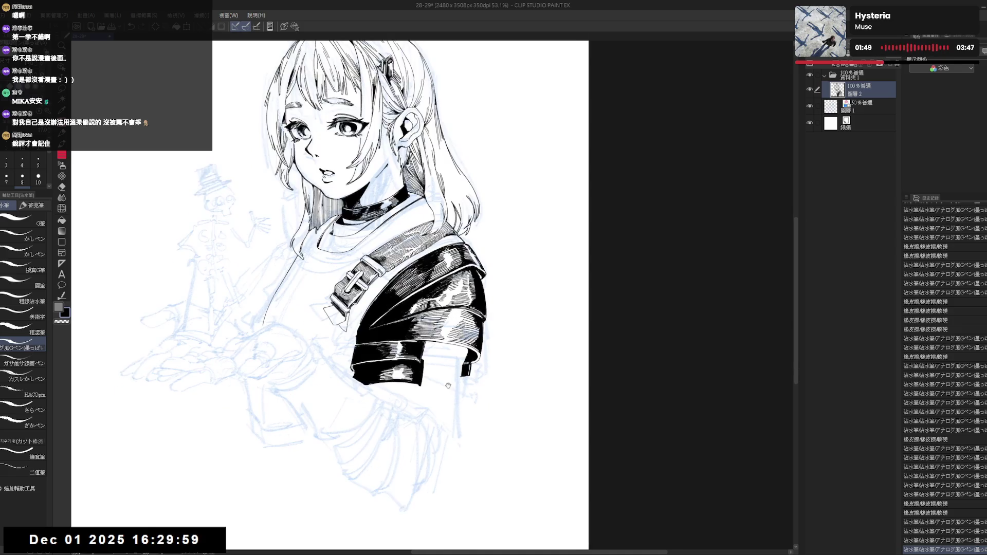
- Erase a small mark near the sleeve, then ink a dot, a small touch and a short stroke
scroll(339, 293, down, 3)
key(e)
drag(377, 358, 384, 362)
key(p)
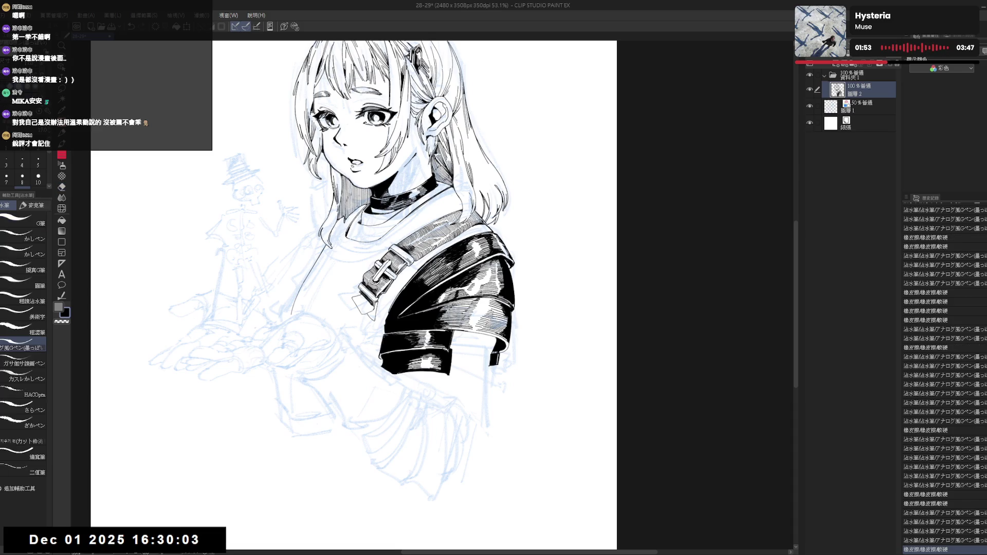
click(459, 355)
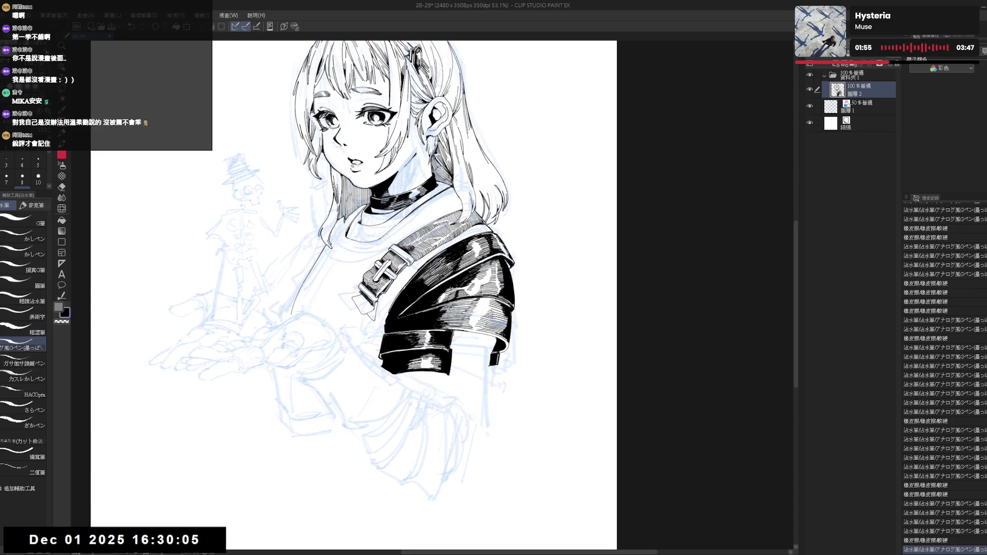
click(451, 339)
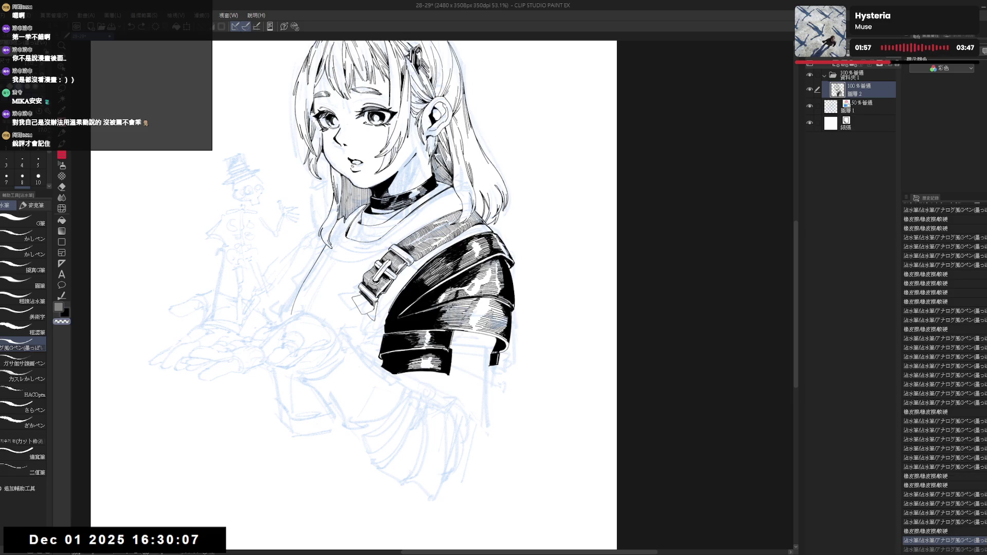
drag(453, 331, 453, 343)
- Undo the last sleeve stroke and fill the closed sleeve area with black ink
key(h)
key(h)
mouse_move(467, 393)
mouse_down()
mouse_move(415, 393)
mouse_move(350, 336)
mouse_move(343, 312)
mouse_move(395, 347)
mouse_up()
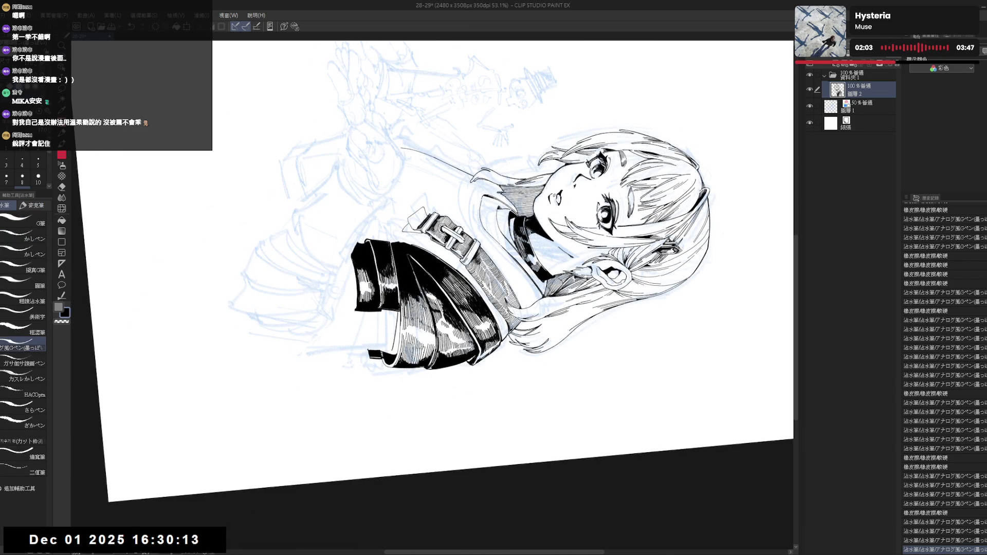
key(ctrl+z)
key(g)
click(410, 465)
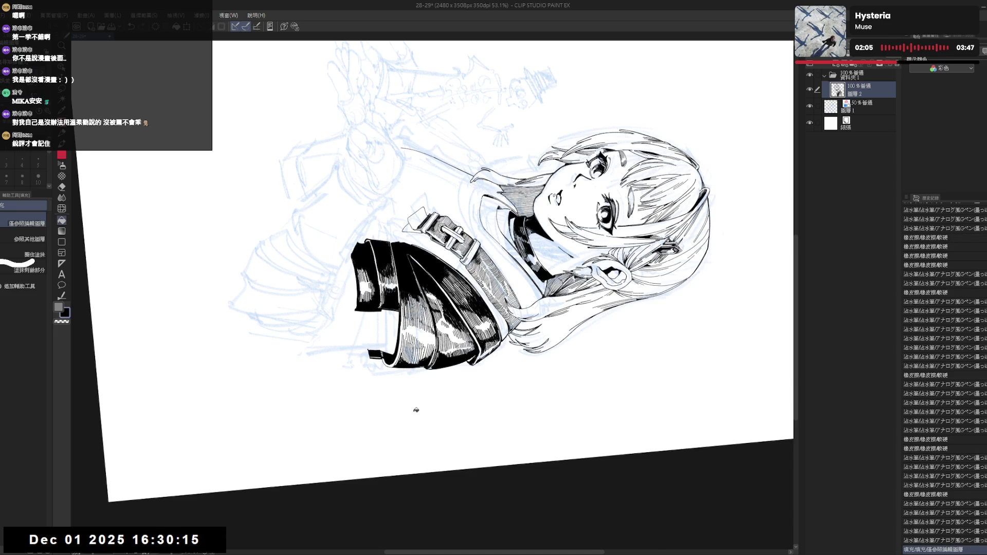
key(ctrl+@)
scroll(513, 265, down, 3)
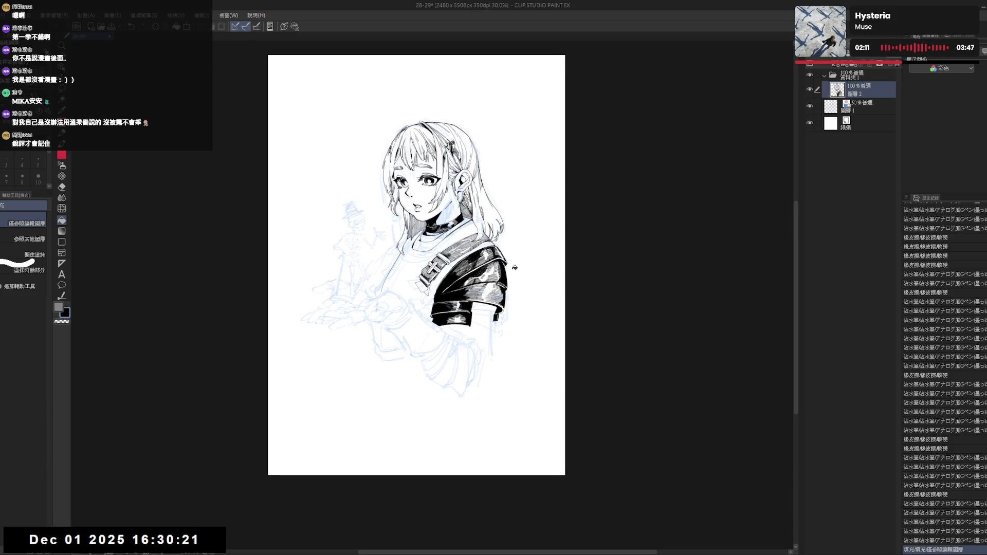
scroll(467, 239, up, 2)
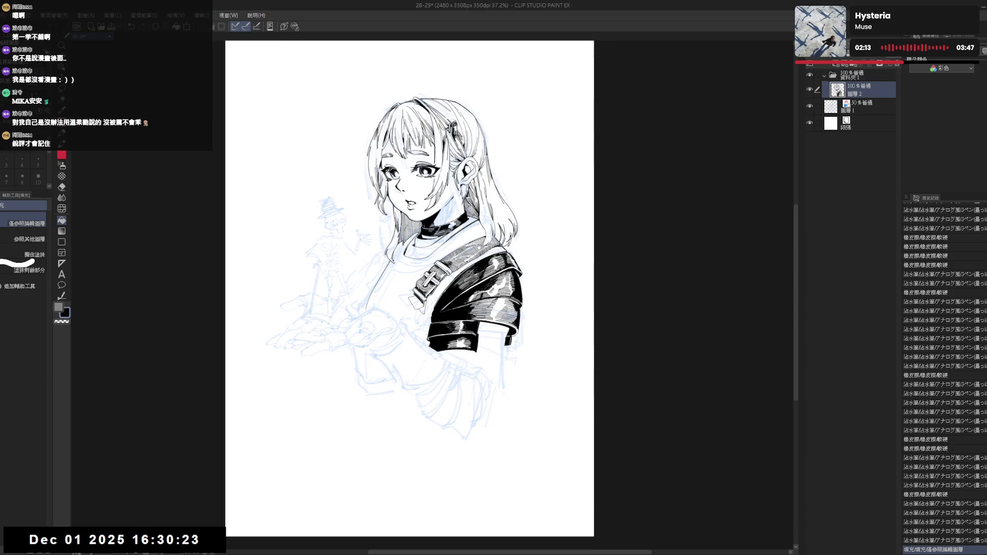
mouse_move(476, 383)
mouse_down()
mouse_move(468, 389)
mouse_move(441, 340)
mouse_move(383, 338)
mouse_up()
key(p)
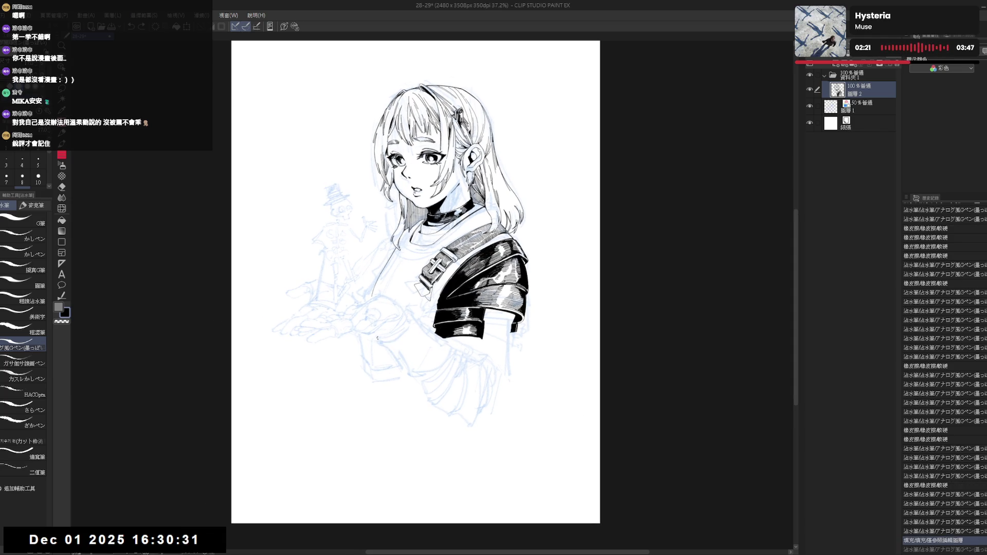
- Thicken the cuff curve's end into a solid tip and add a small ink dot near the cuff
key(ctrl+z)
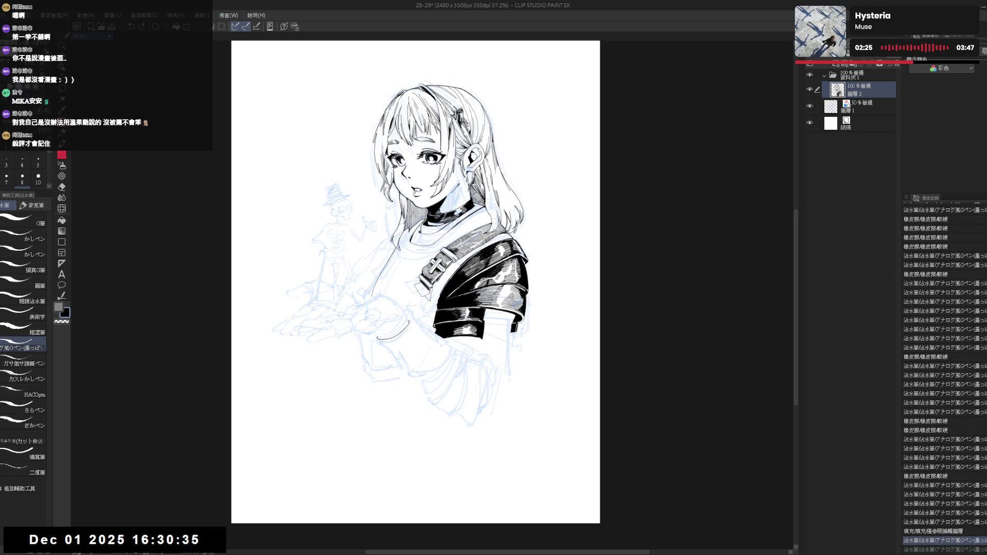
key(h)
key(h)
scroll(372, 309, up, 1)
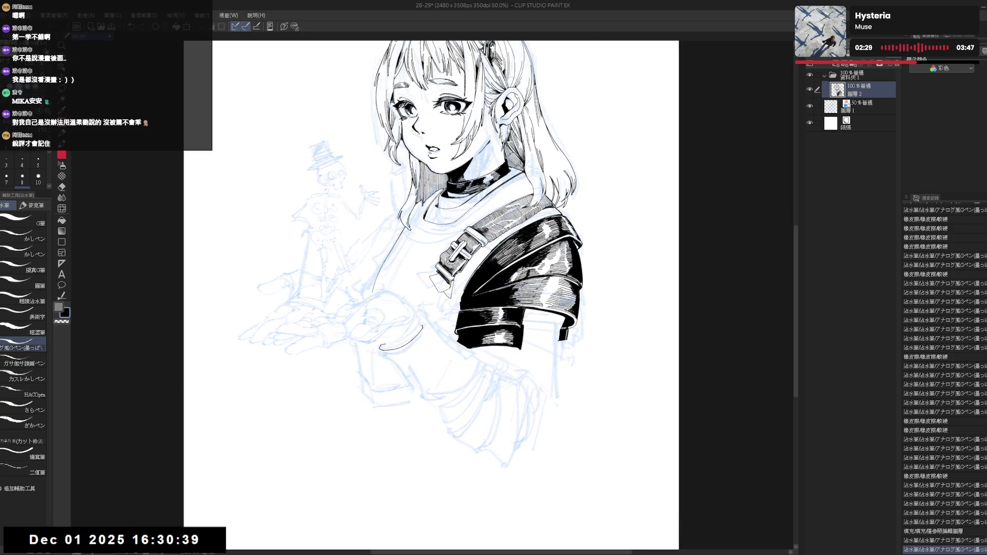
drag(379, 347, 391, 349)
key(e)
key(p)
click(425, 348)
- Add a tiny ink mark on the cuff, flipping and rotating the view to check it
key(h)
key(h)
key(asciicircum)
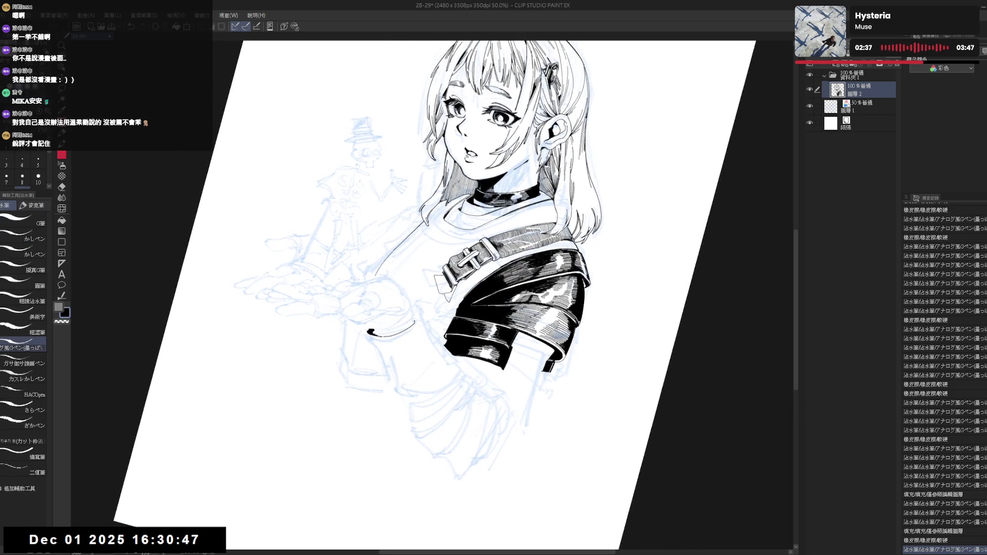
drag(369, 335, 373, 344)
click(418, 325)
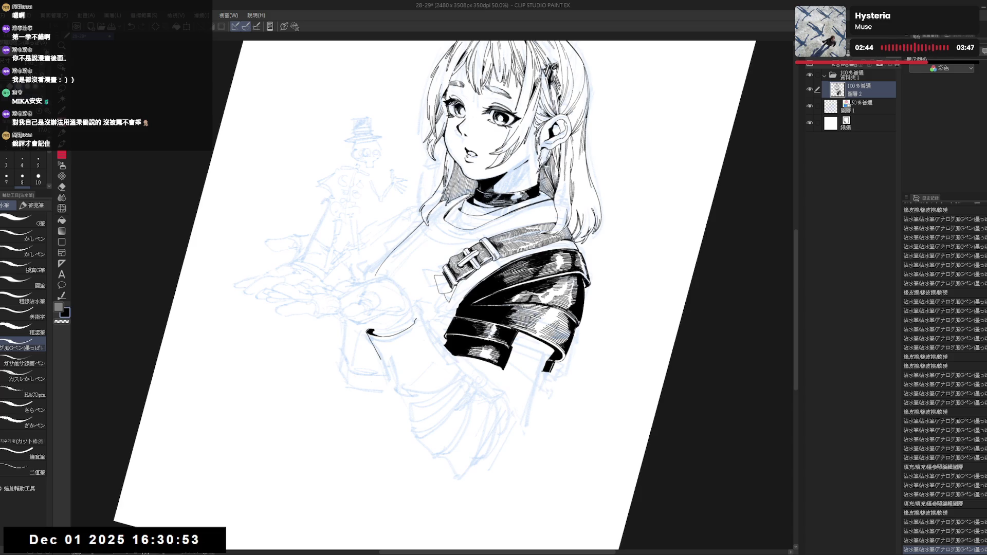
key(h)
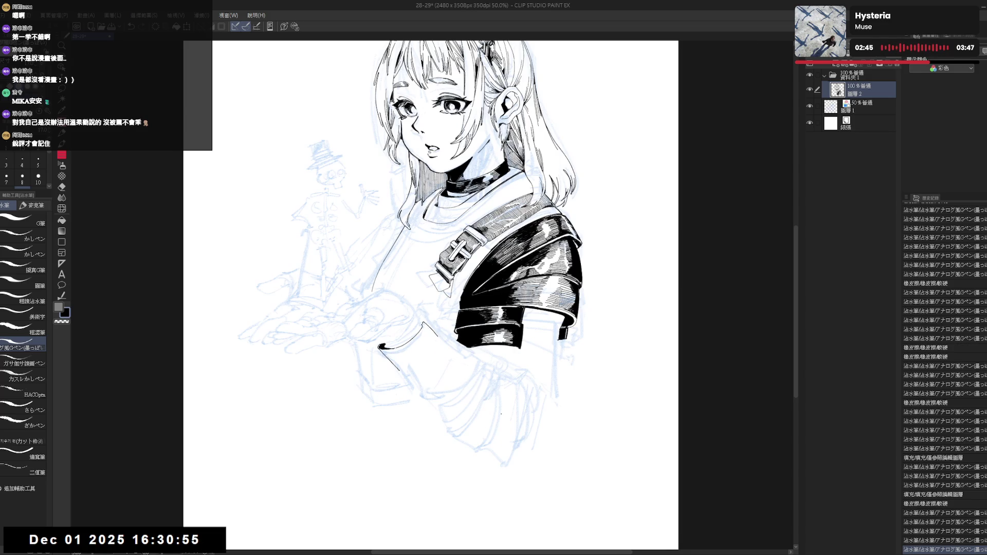
key(h)
key(minus)
key(minus)
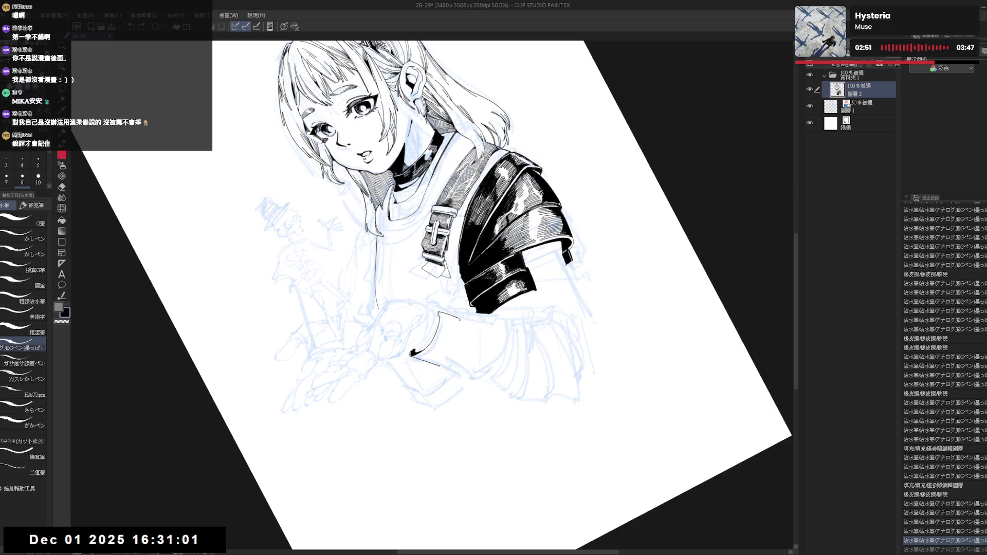
click(945, 549)
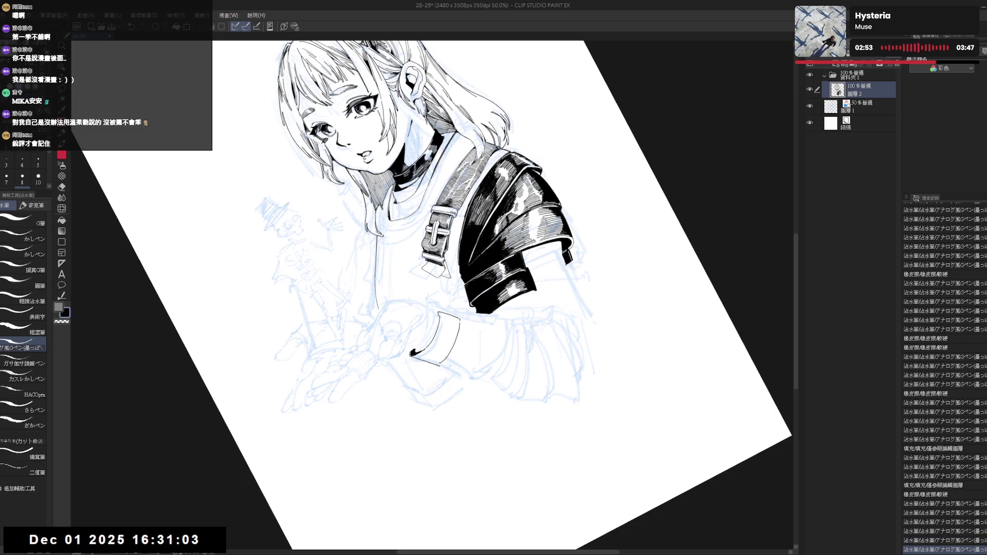
- With the canvas tilted steeply, ink a line along the cuff and another cuff stroke
key(ctrl+at)
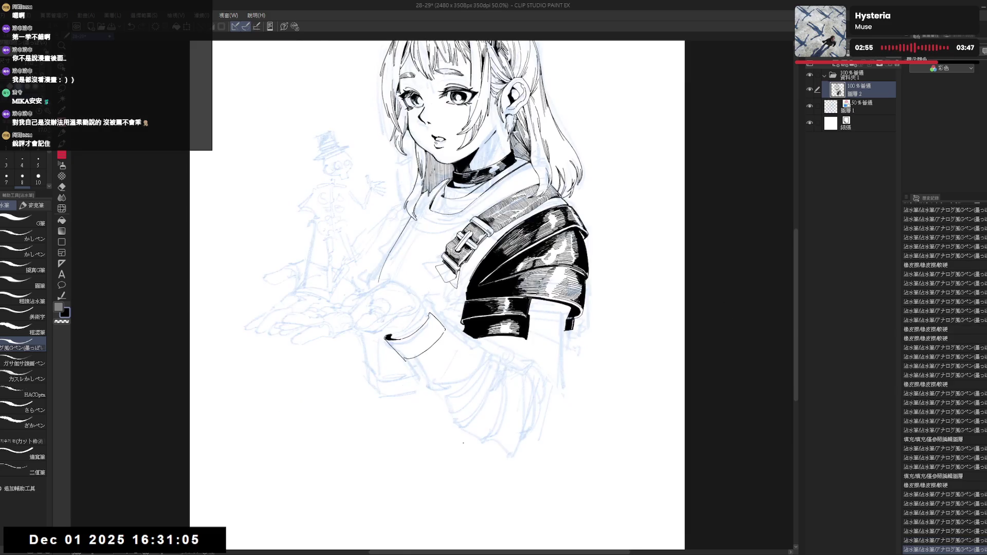
key(h)
key(r)
drag(458, 421, 487, 335)
key(e)
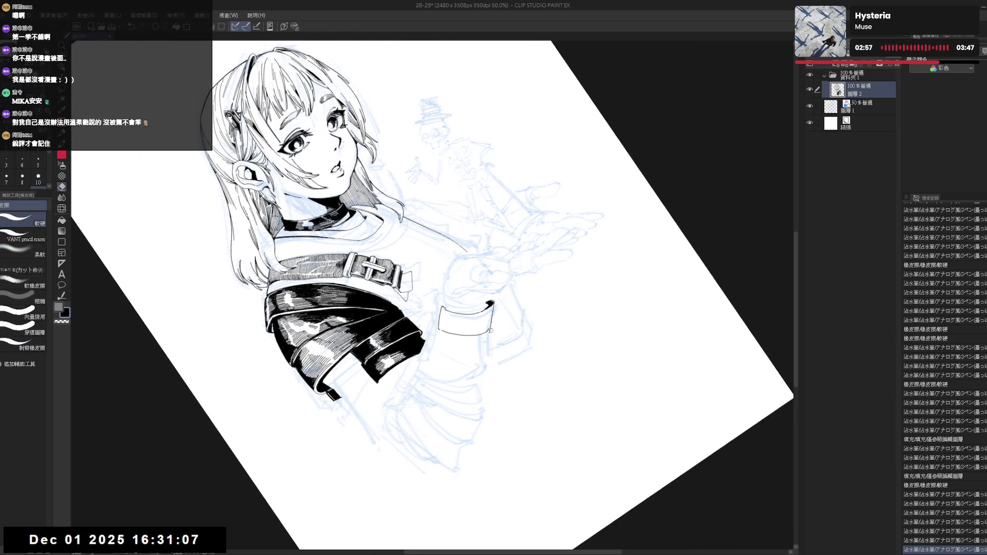
key(p)
drag(514, 205, 560, 334)
drag(419, 329, 442, 391)
drag(437, 310, 445, 319)
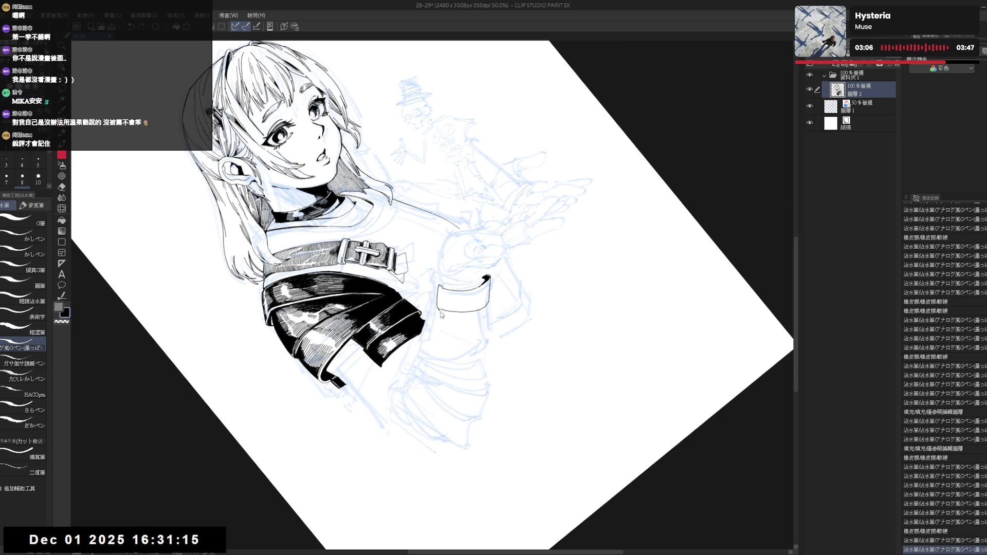
key(ctrl+z)
key(ctrl+y)
drag(437, 309, 440, 311)
- Ink a short vertical line down the sleeve, toggling undo/redo to compare it before keeping it
mouse_move(443, 348)
mouse_down()
mouse_move(465, 316)
mouse_move(414, 319)
mouse_up()
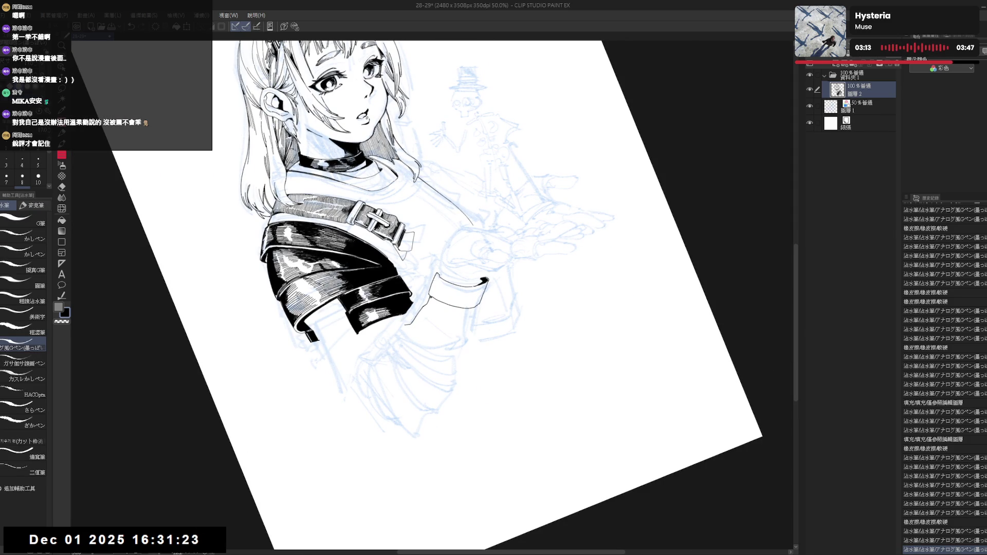
key(ctrl+shift+r)
key(h)
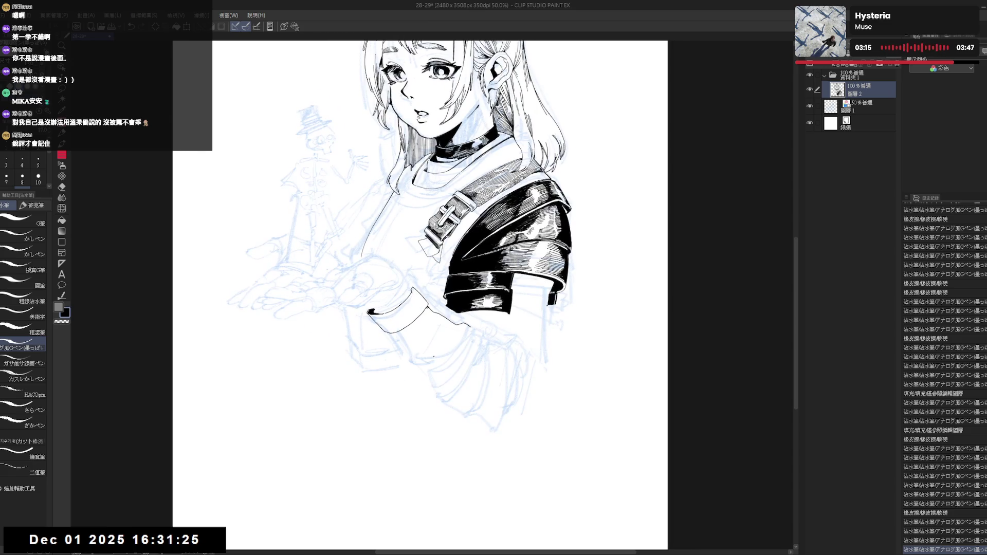
key(^)
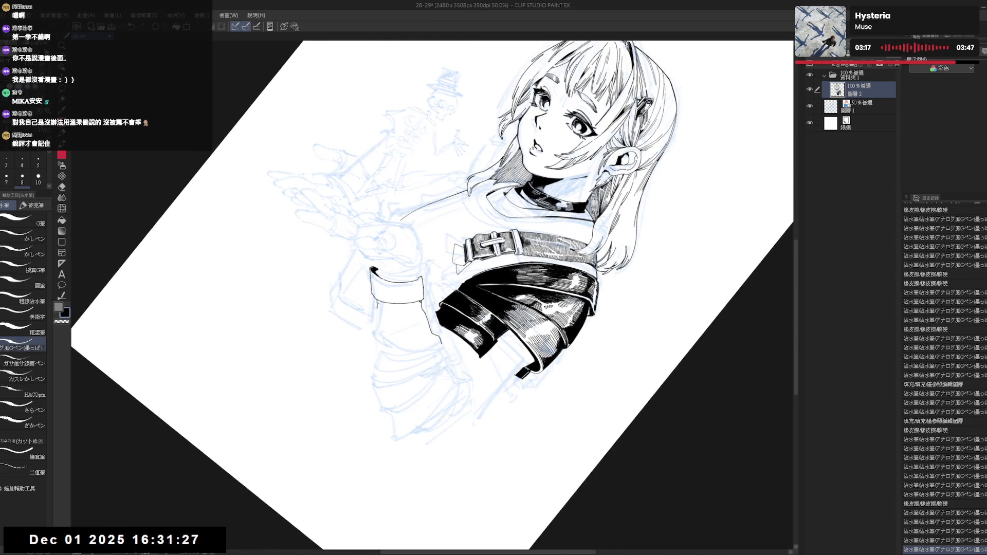
key(ctrl+z)
key(ctrl+y)
mouse_move(513, 206)
mouse_down()
mouse_move(560, 287)
mouse_move(509, 210)
mouse_up()
key(e)
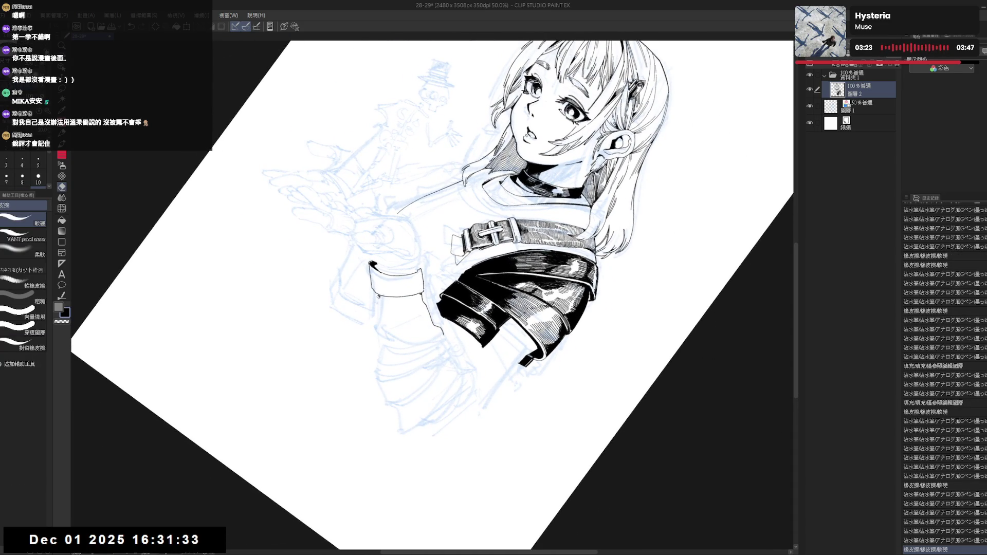
key(p)
drag(378, 295, 377, 328)
key(ctrl+z)
key(ctrl+y)
key(ctrl+z)
key(ctrl+y)
key(ctrl+z)
key(ctrl+y)
key(ctrl+z)
key(ctrl+y)
- Recenter the sleeve and recheck the vertical line by repeatedly undoing and redoing it
key(ctrl+0)
drag(448, 370, 439, 364)
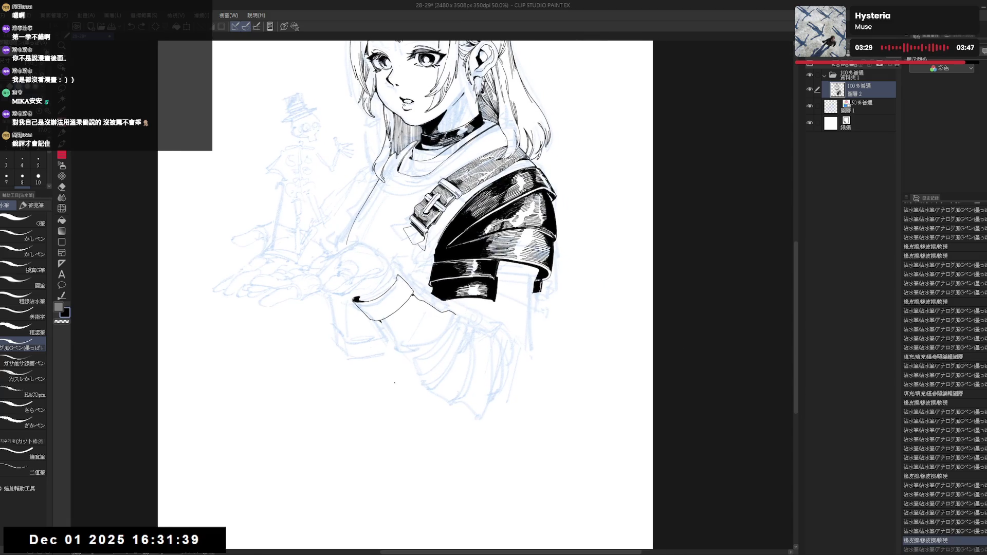
key(ctrl+z)
key(minus)
key(minus)
key(ctrl+y)
key(ctrl+z)
key(ctrl+y)
key(ctrl+z)
key(ctrl+y)
key(ctrl+z)
key(ctrl+y)
key(ctrl+z)
key(ctrl+y)
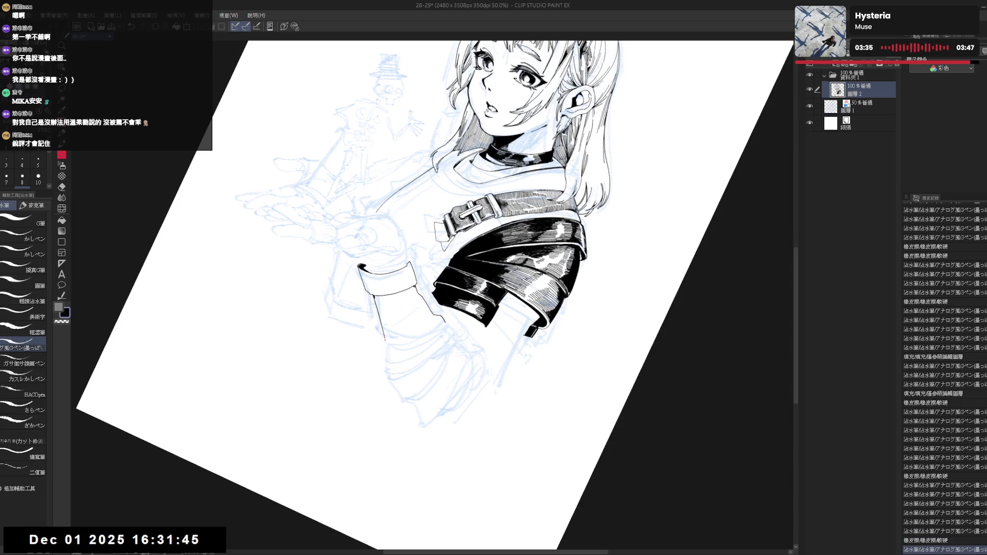
key(minus)
key(minus)
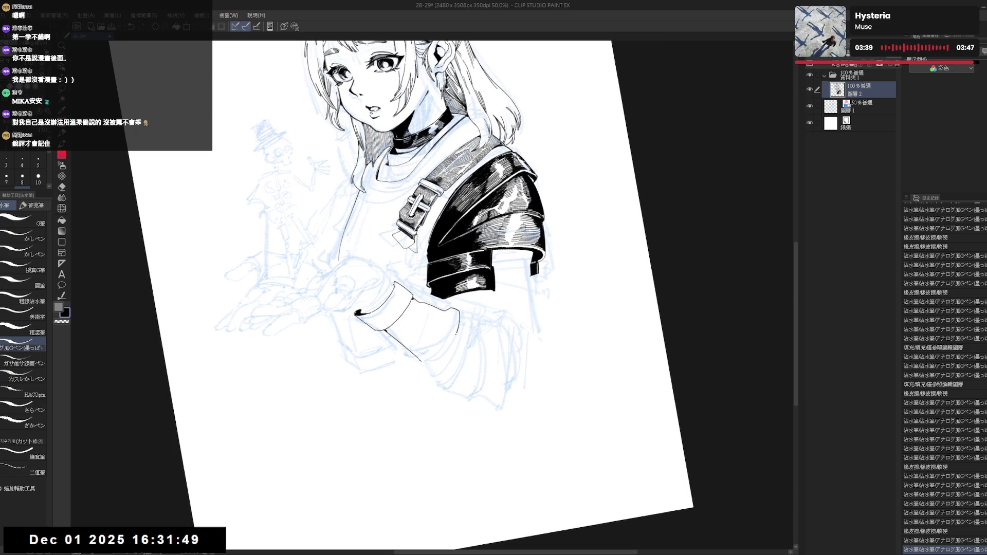
- Redraw the sleeve's side line down from the cuff, erase a stray mark, and zoom out to review
key(ctrl+z)
drag(458, 316, 457, 332)
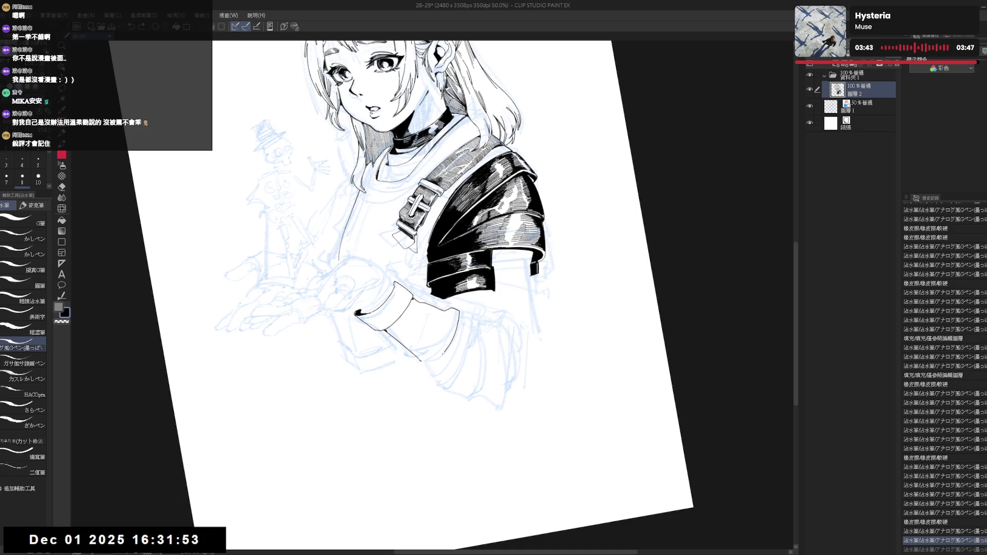
key(ctrl+z)
drag(458, 312, 447, 343)
key(ctrl+@)
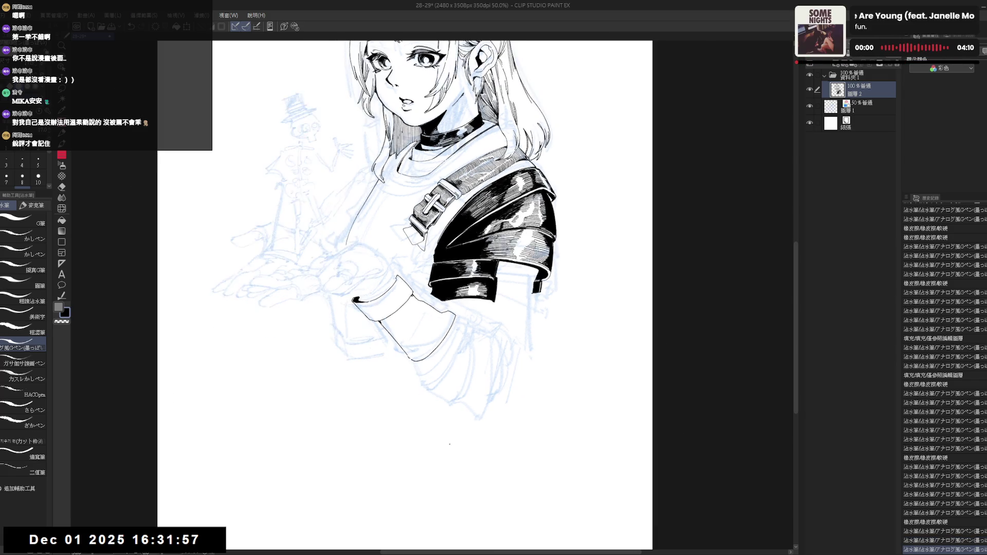
key(h)
key(h)
drag(451, 373, 435, 391)
key(e)
drag(431, 307, 442, 309)
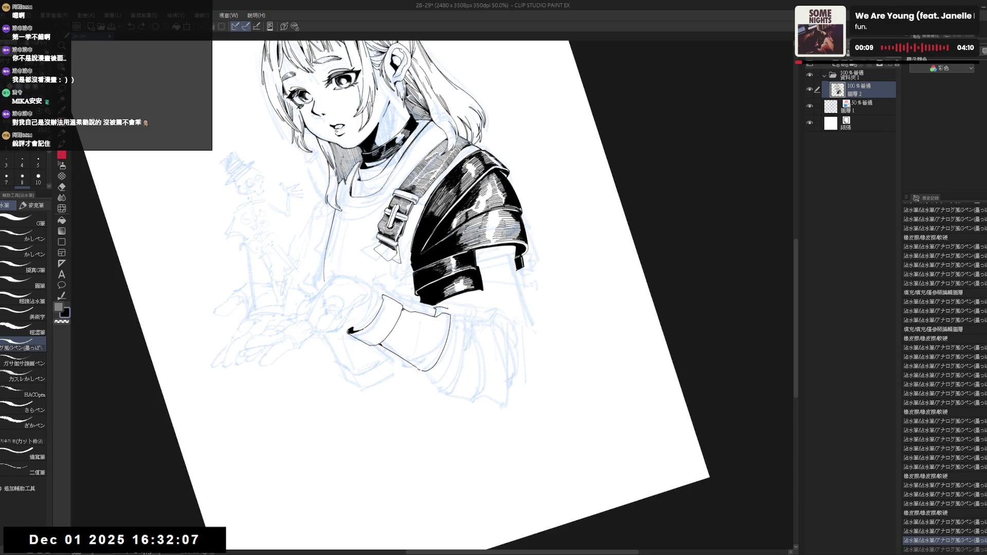
key(ctrl+0)
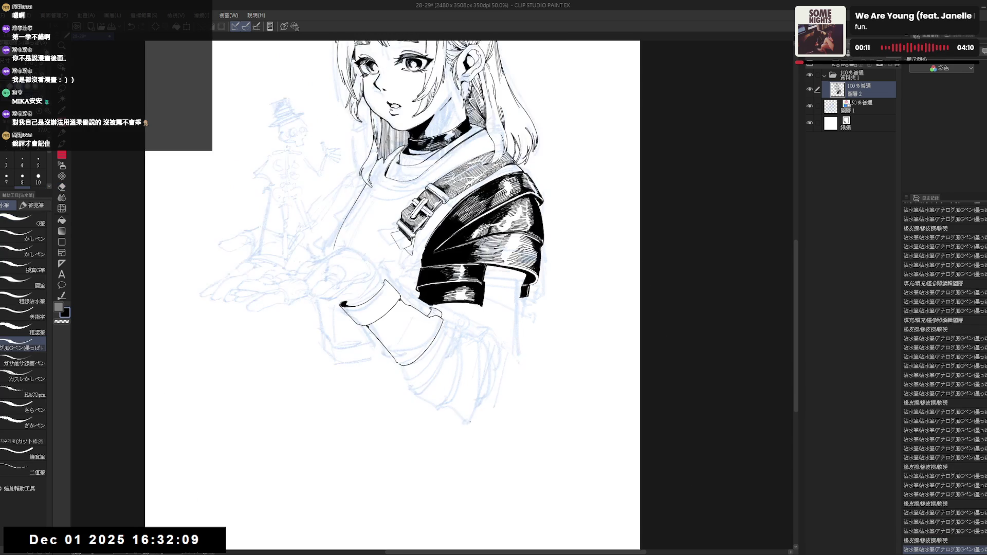
key(h)
key(ctrl+minus)
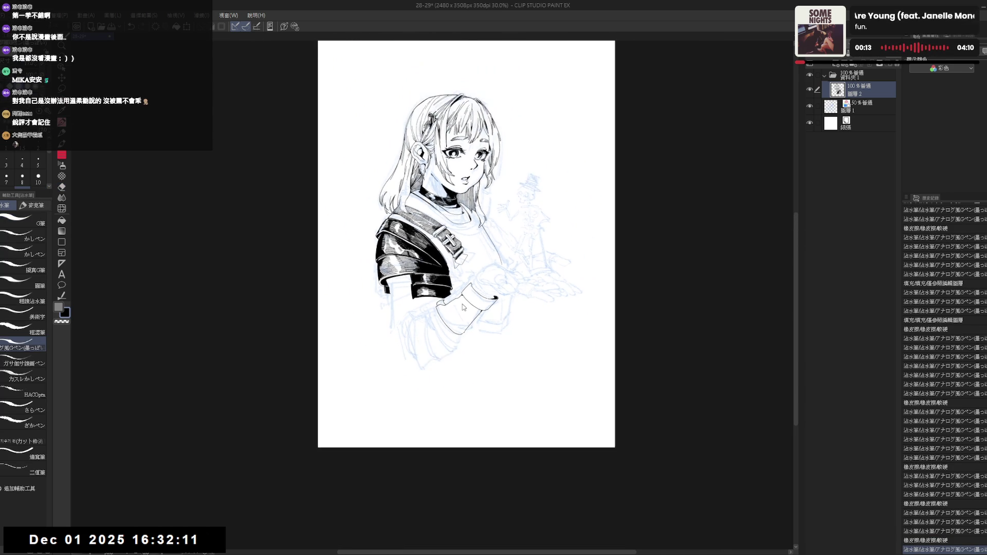
- Rotate and pan the view to bring the sleeve and cuff back into position for inking
key(h)
key(r)
mouse_move(453, 369)
mouse_down()
mouse_move(422, 377)
mouse_move(433, 353)
mouse_move(439, 362)
mouse_move(391, 247)
mouse_move(414, 307)
mouse_up()
scroll(432, 354, up, 2)
key(e)
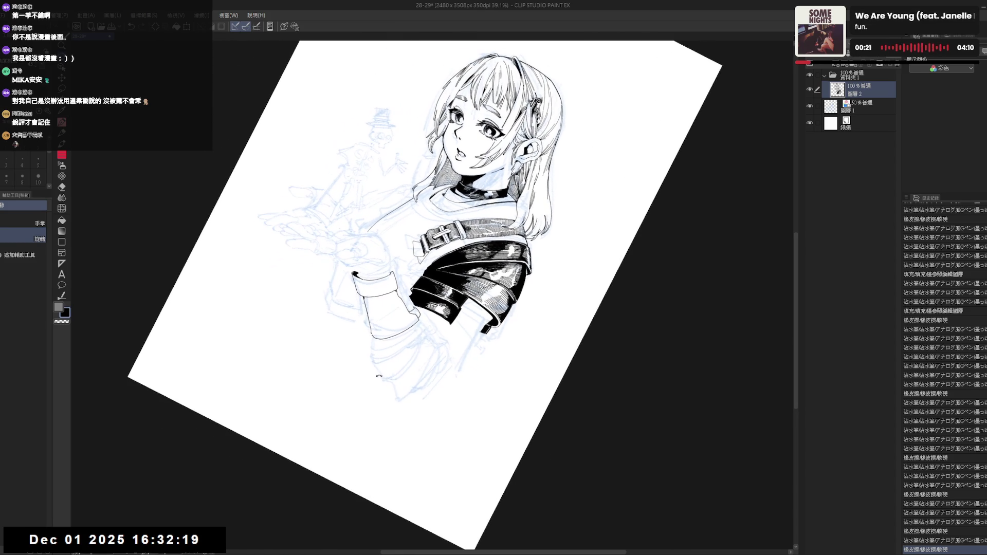
key(e)
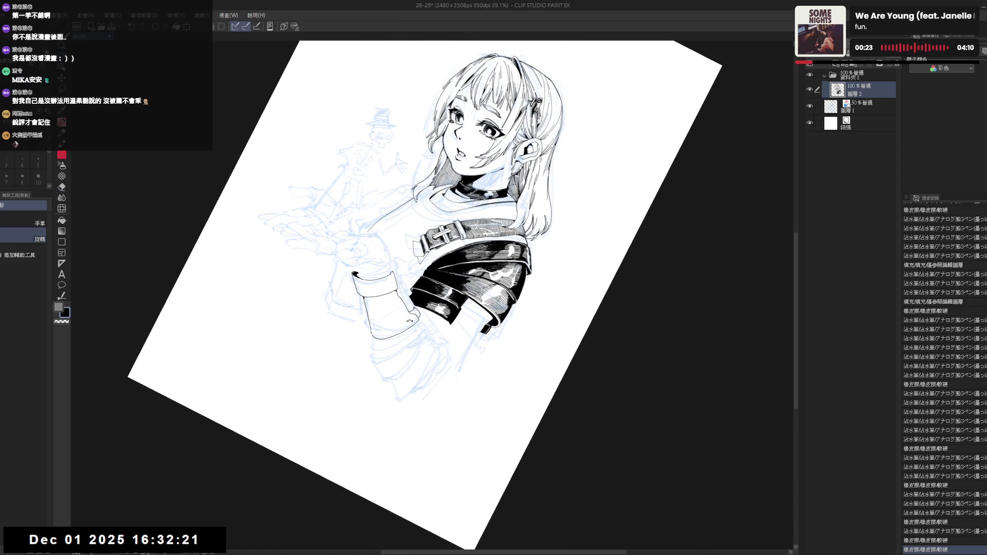
key(space)
scroll(406, 303, up, 2)
drag(415, 394, 419, 308)
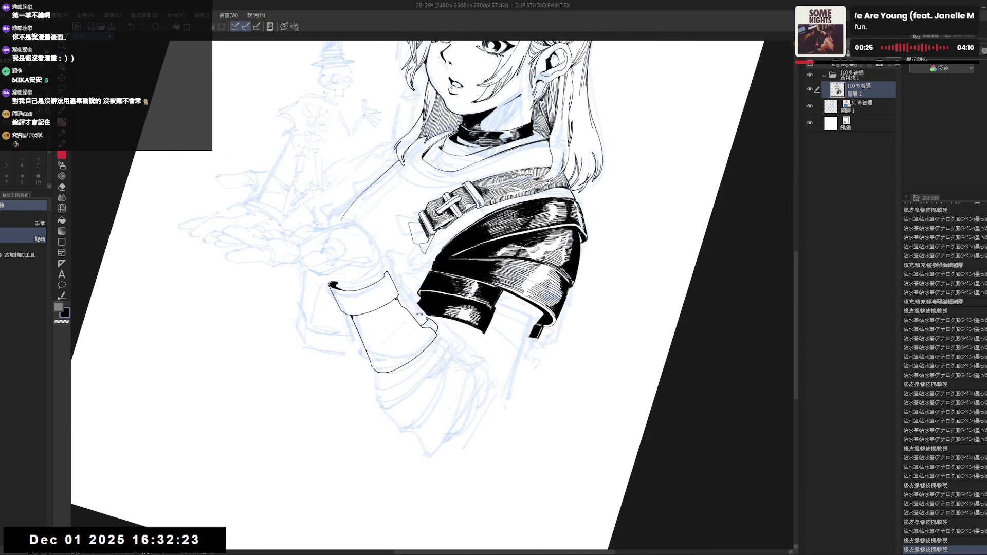
key(p)
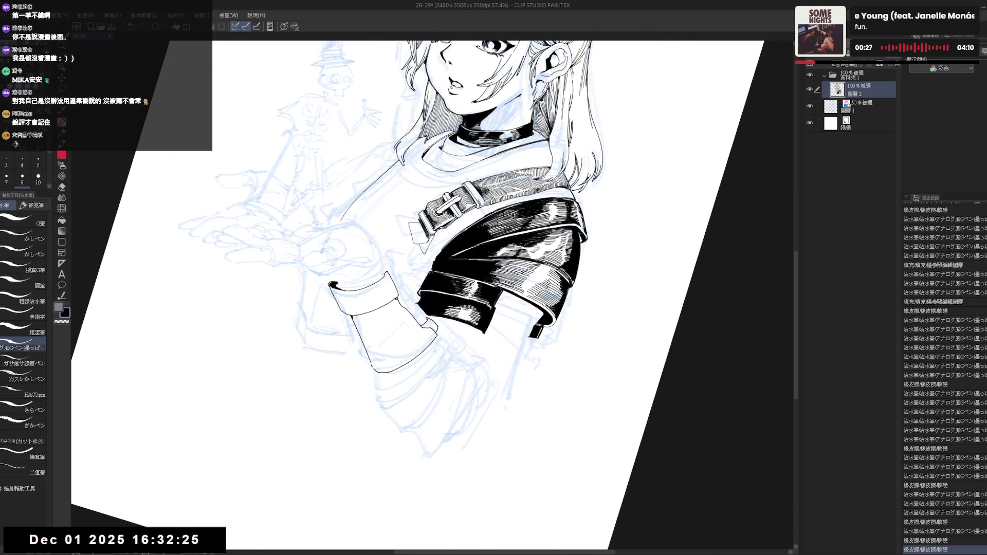
key(ctrl+z)
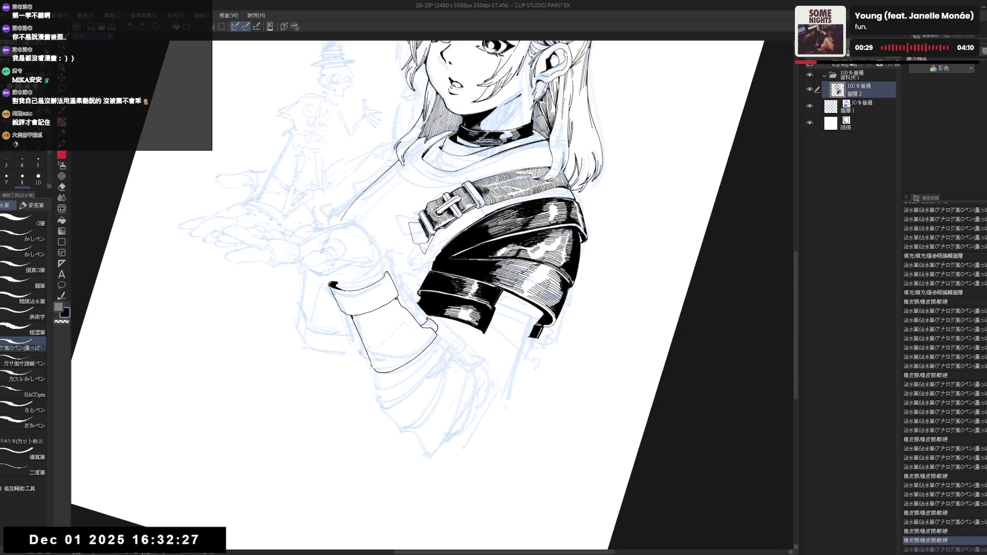
key(ctrl+y)
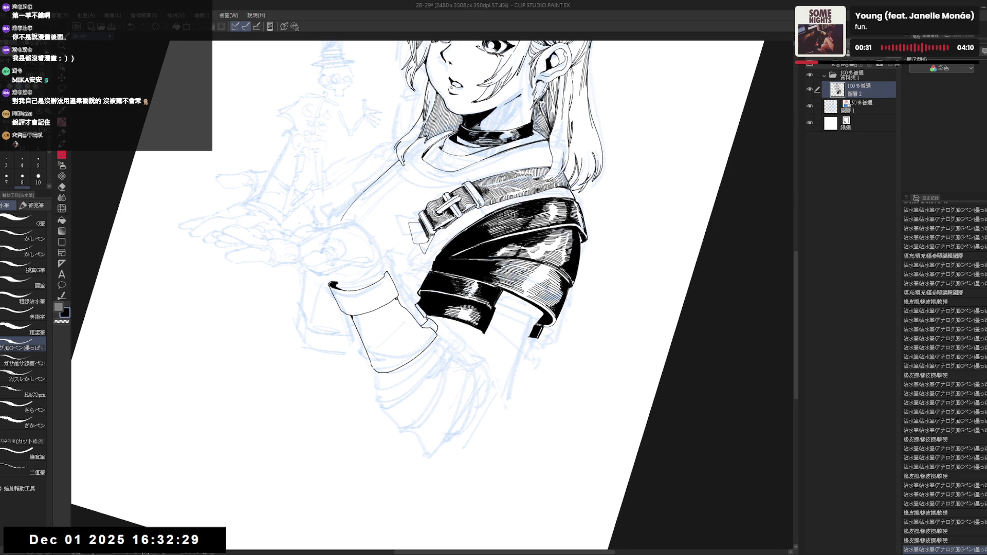
- Straighten the canvas view upright and zoom in on the sleeve area
mouse_move(453, 309)
mouse_down()
mouse_move(474, 346)
mouse_move(453, 292)
mouse_up()
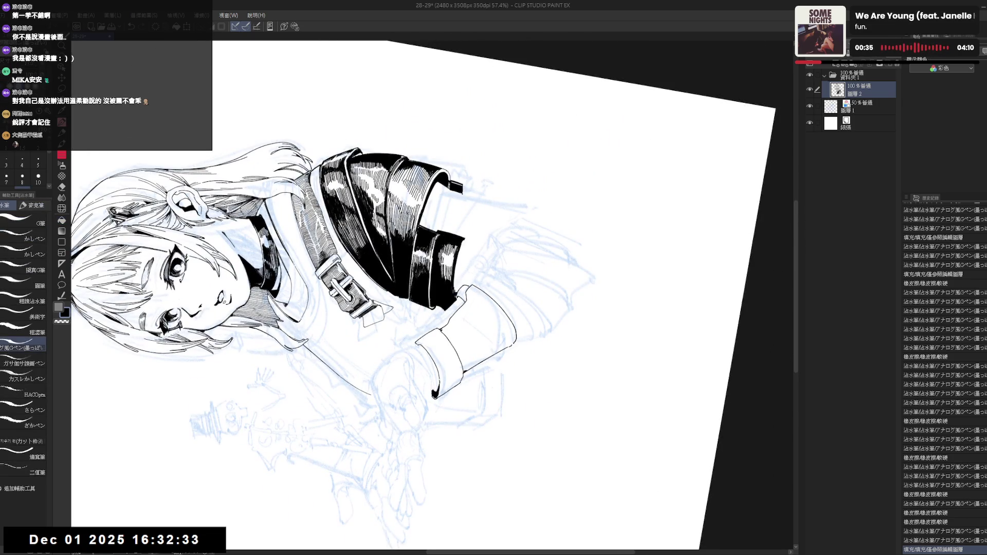
key(ctrl+y)
key(ctrl+at)
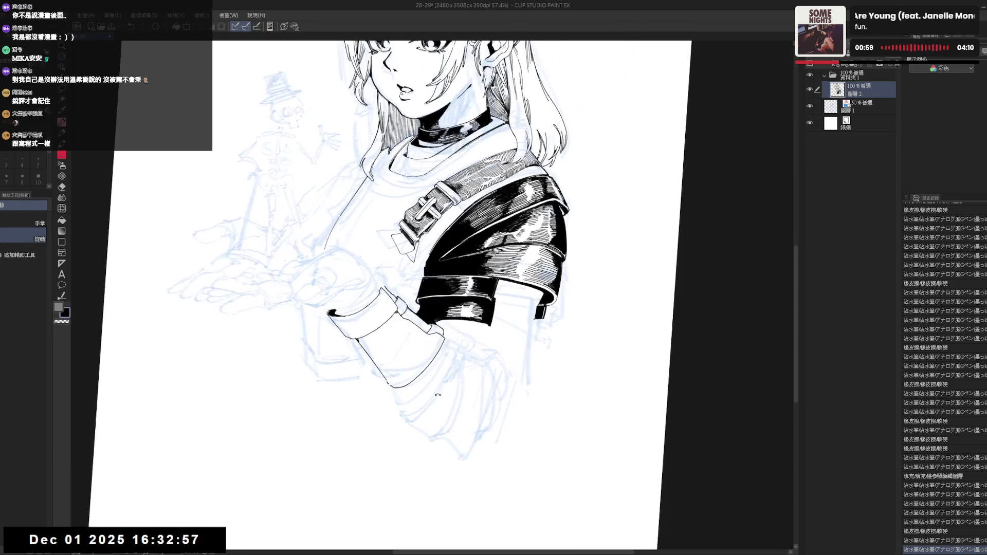
key(p)
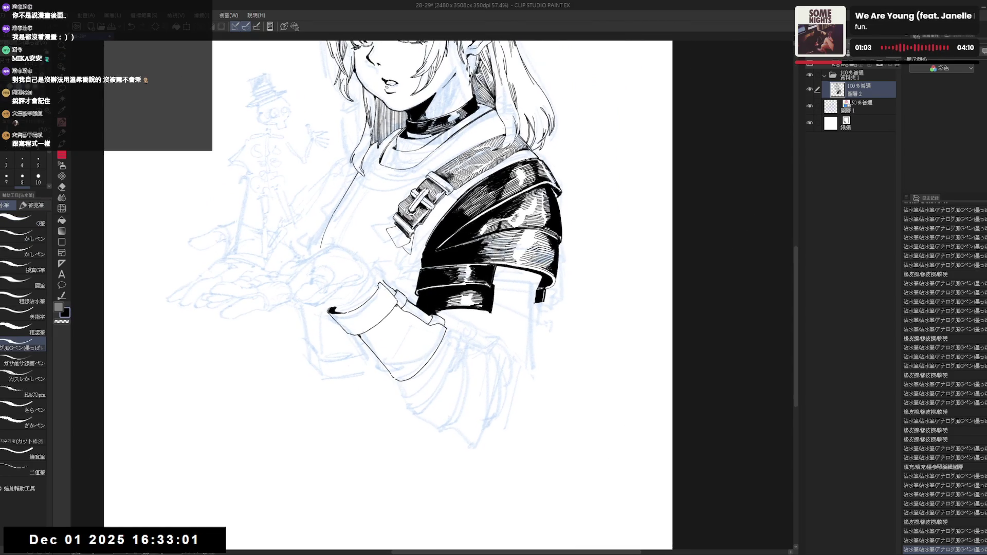
drag(411, 292, 419, 294)
key(e)
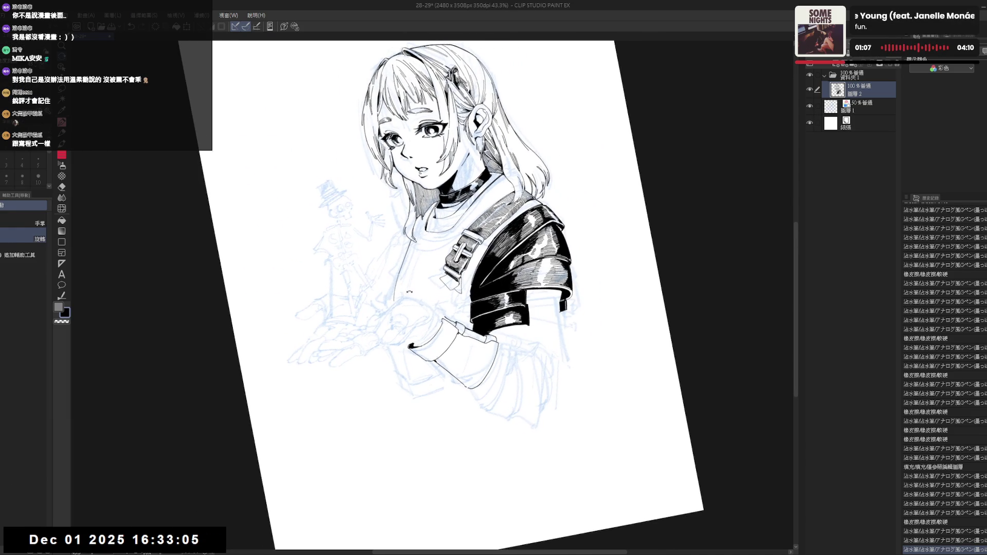
key(r)
double_click(462, 283)
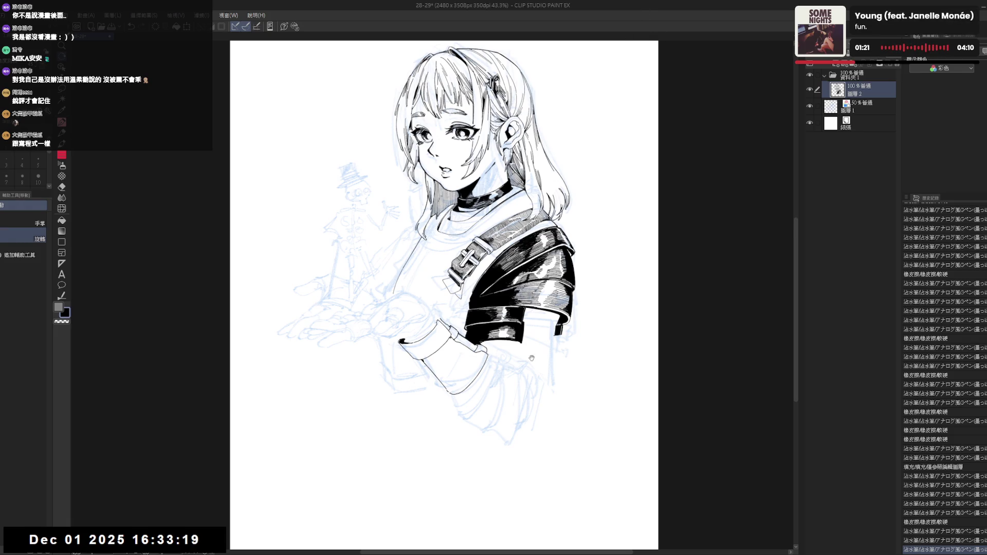
- Erase a small mark on the sleeve and ink short strokes along its edge
scroll(549, 303, down, 2)
key(e)
click(558, 300)
key(p)
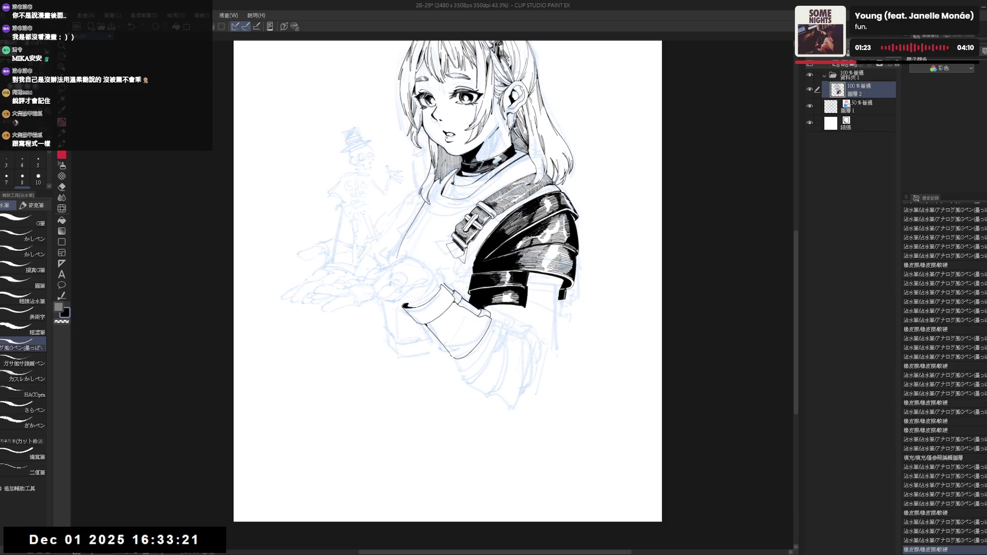
drag(555, 298, 562, 305)
drag(558, 301, 530, 288)
drag(528, 286, 530, 288)
- Ink a short vertical line beside the sleeve and a tiny mark near the cuff
key(h)
key(h)
key(asciicircum)
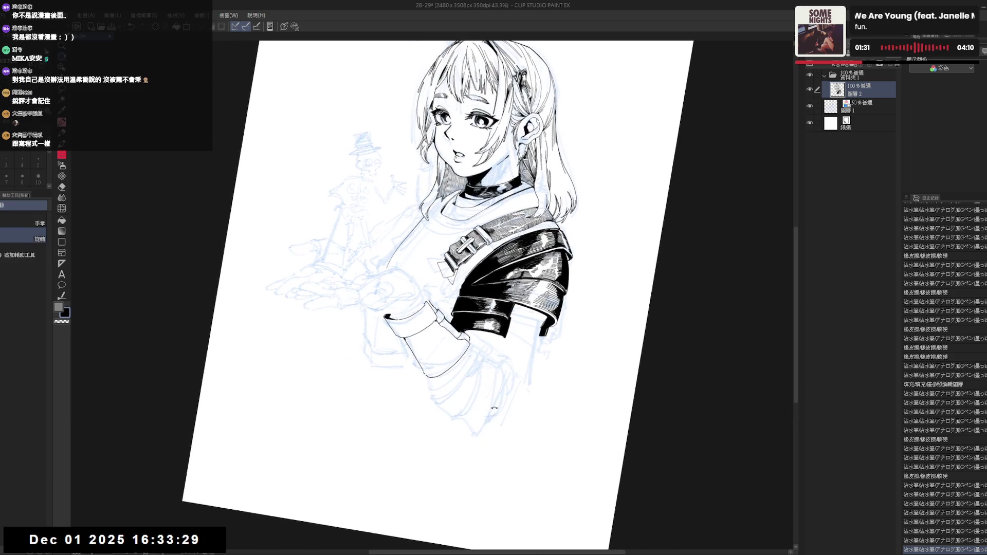
drag(514, 340, 518, 349)
key(at)
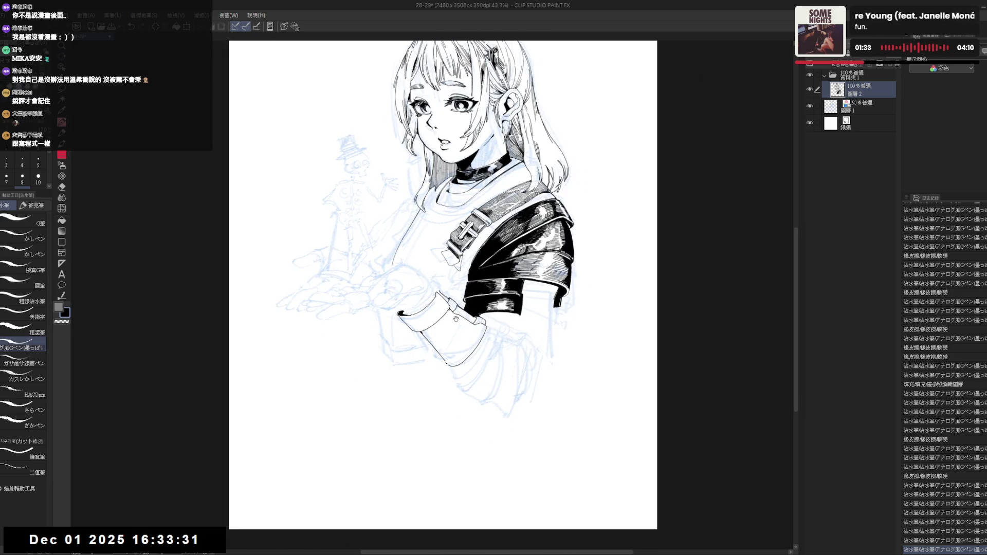
drag(517, 383, 514, 374)
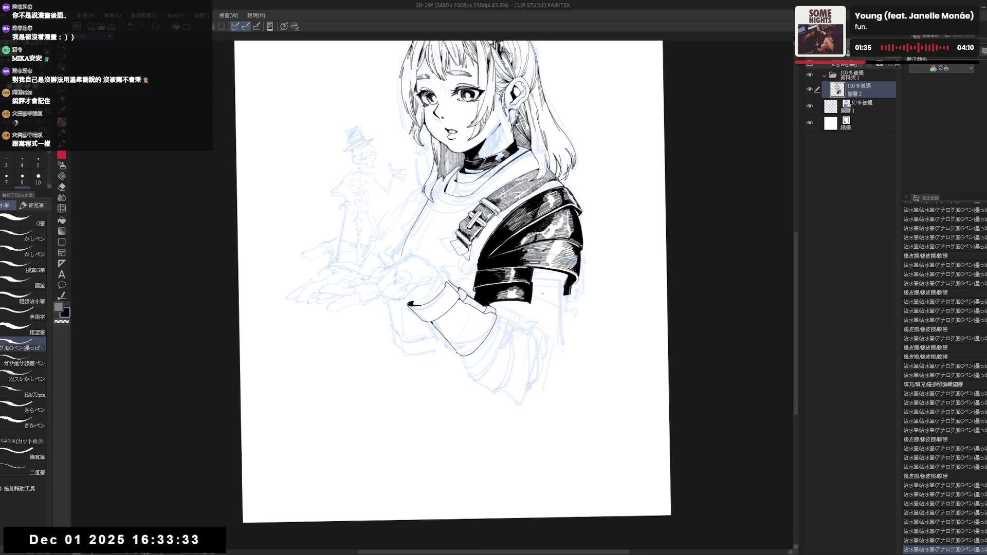
mouse_move(564, 285)
mouse_down()
mouse_move(561, 326)
mouse_move(563, 311)
mouse_up()
key(ctrl+z)
key(ctrl+z)
key(ctrl+z)
key(ctrl+z)
key(ctrl+z)
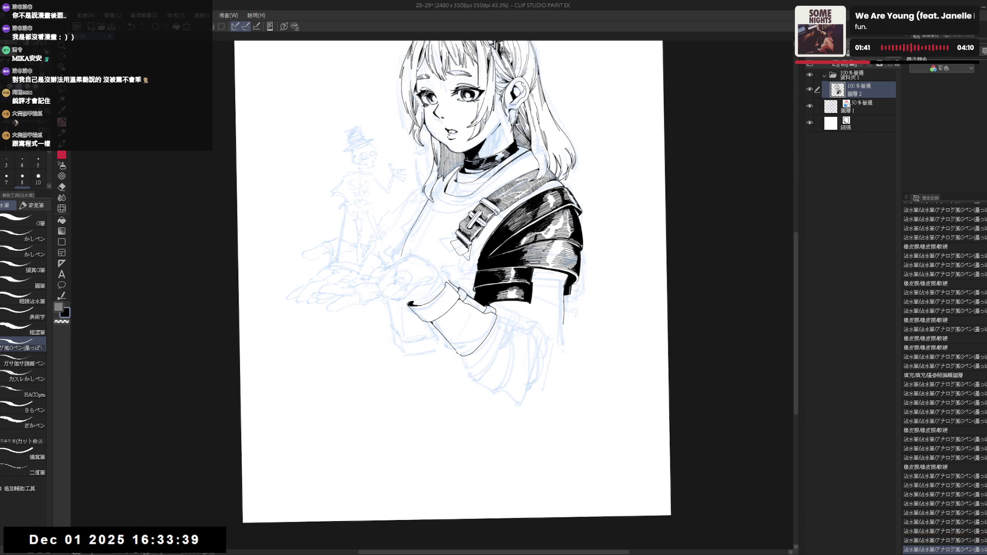
click(516, 313)
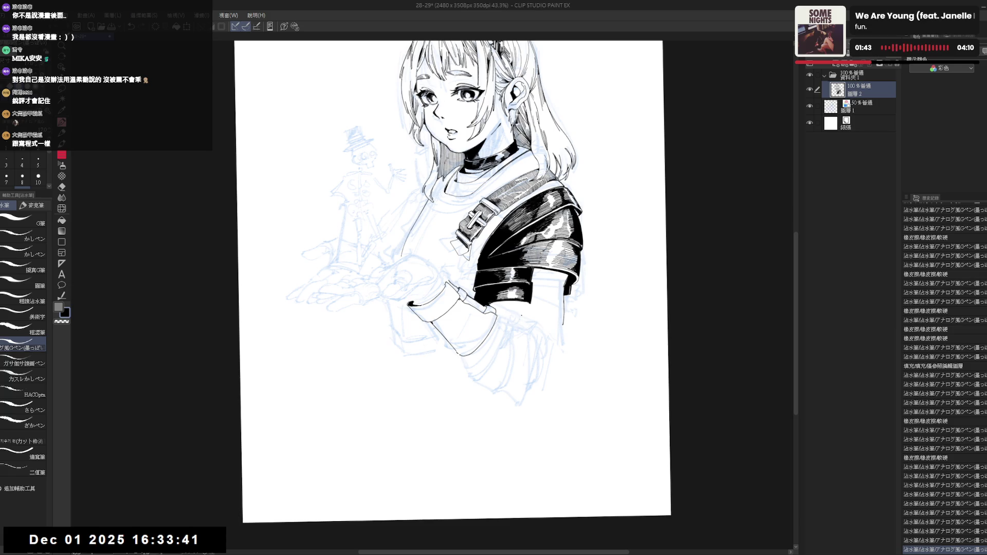
drag(554, 313, 548, 321)
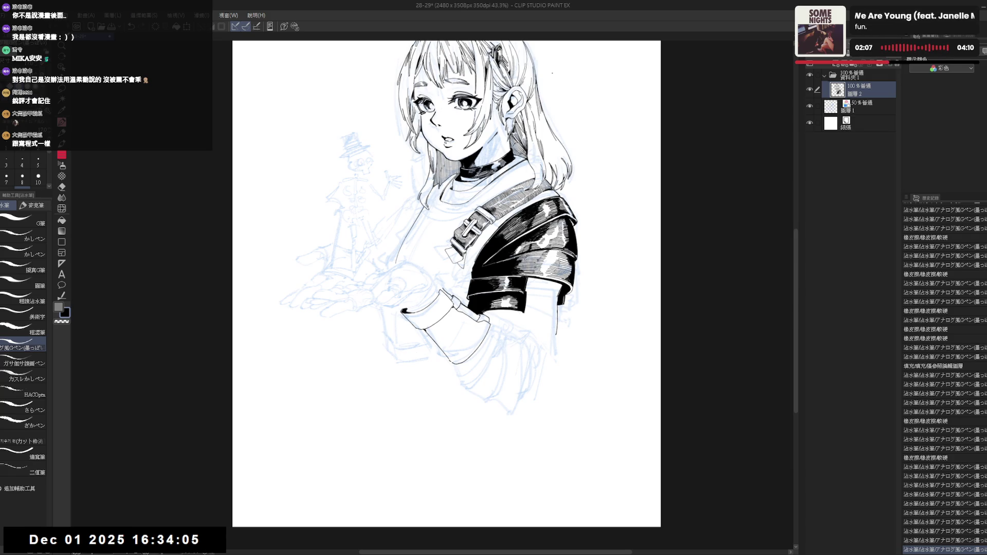
- Erase a bit of ink at the sleeve fold and redraw a small G-pen stroke there
key(r)
mouse_move(511, 327)
mouse_down()
mouse_move(501, 360)
mouse_move(477, 381)
mouse_move(488, 373)
mouse_up()
key(p)
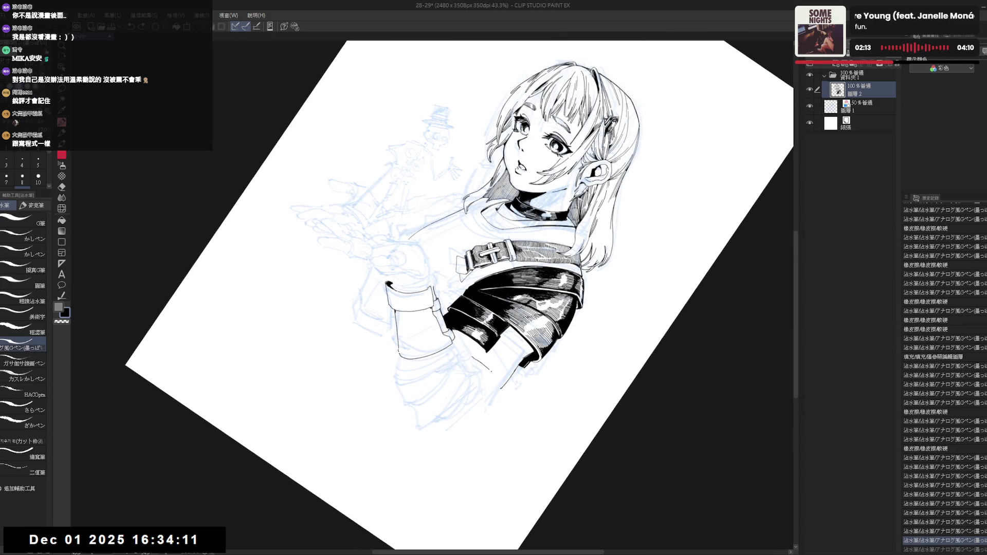
key(at)
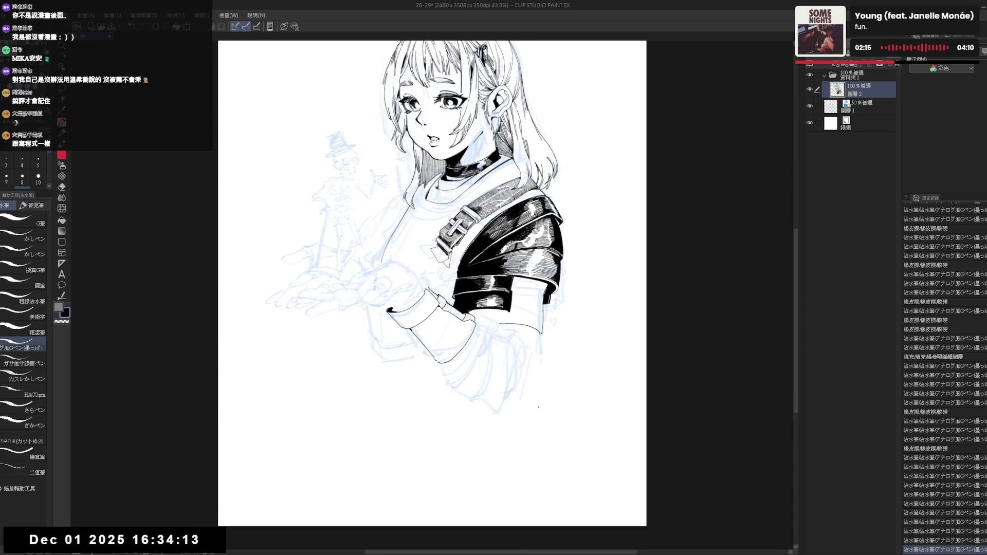
key(h)
mouse_move(414, 358)
mouse_down()
mouse_move(483, 398)
mouse_move(408, 350)
mouse_up()
key(e)
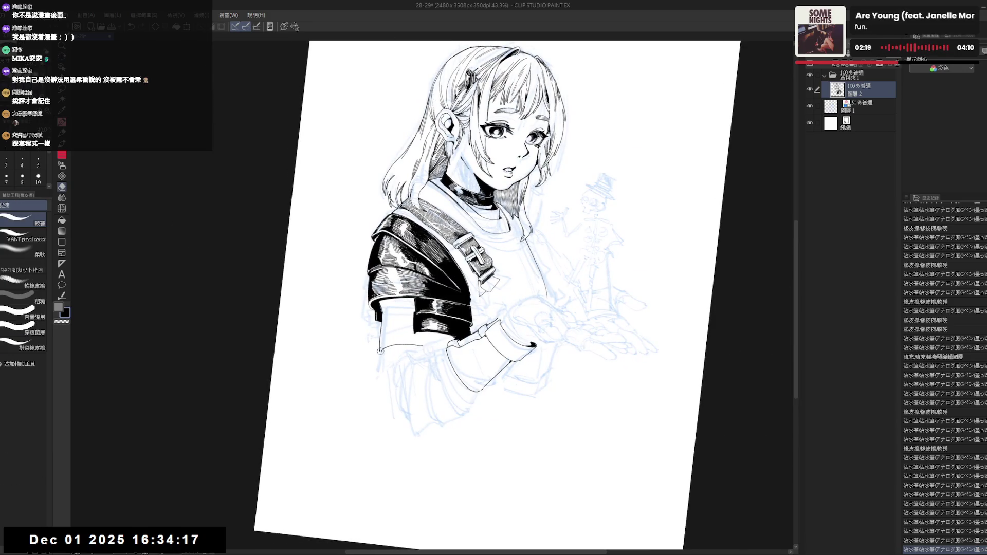
click(381, 351)
key(p)
click(383, 353)
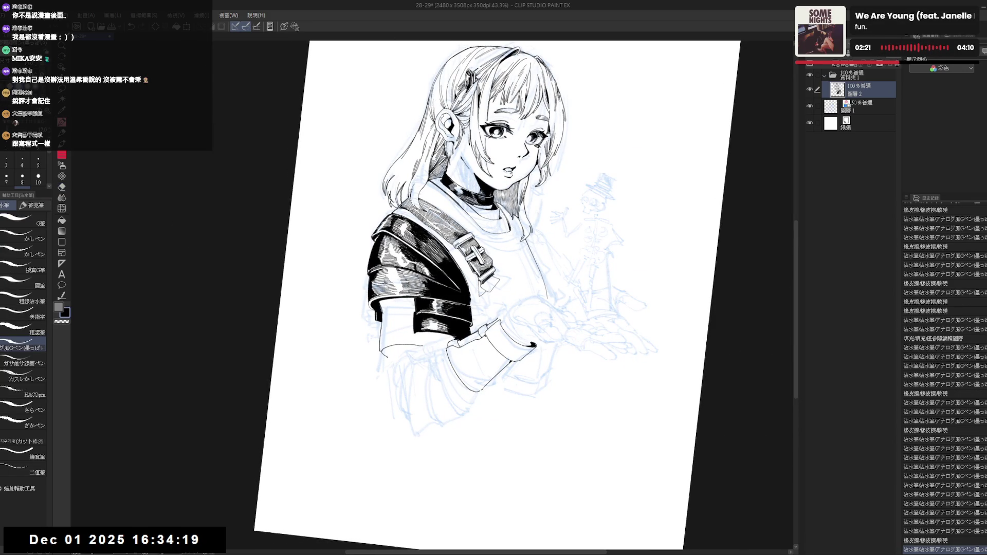
key(ctrl+z)
key(ctrl+y)
- Erase a stray mark near the sleeve and ink small strokes closing the fold outline
key(r)
mouse_move(478, 411)
mouse_down()
mouse_move(388, 407)
mouse_move(402, 411)
mouse_move(315, 387)
mouse_up()
key(e)
drag(415, 341, 424, 347)
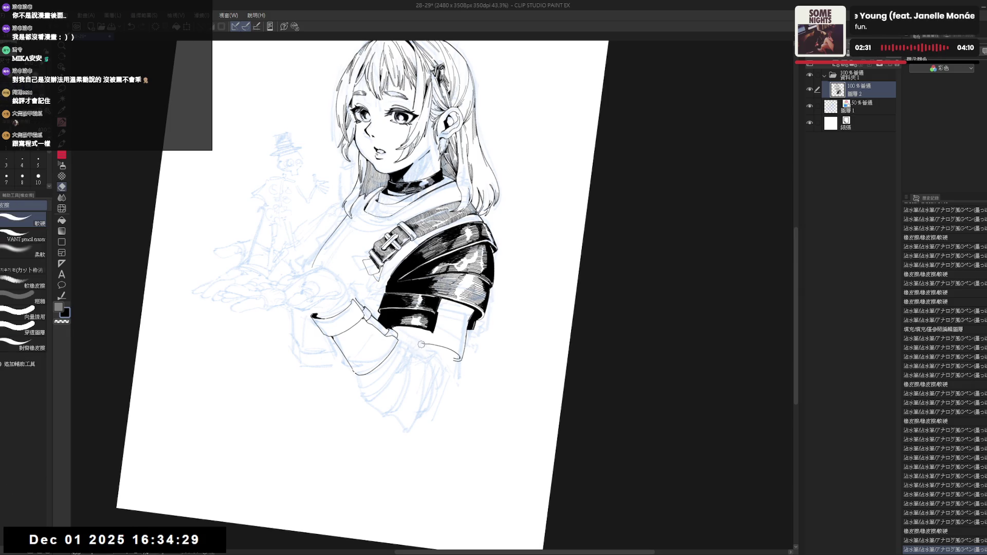
key(p)
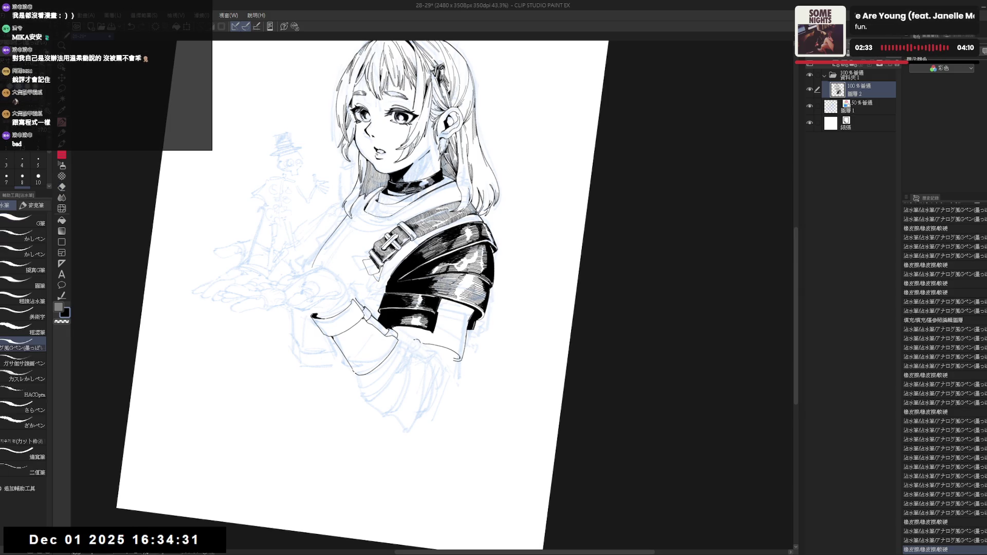
mouse_move(419, 346)
mouse_down()
mouse_move(425, 352)
mouse_move(414, 351)
mouse_up()
key(ctrl+z)
key(ctrl+z)
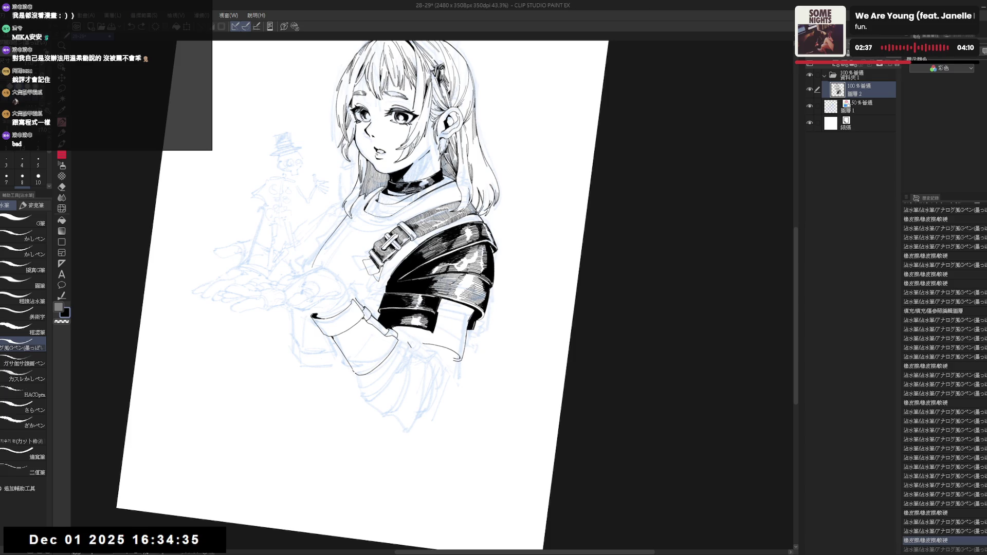
key(ctrl+y)
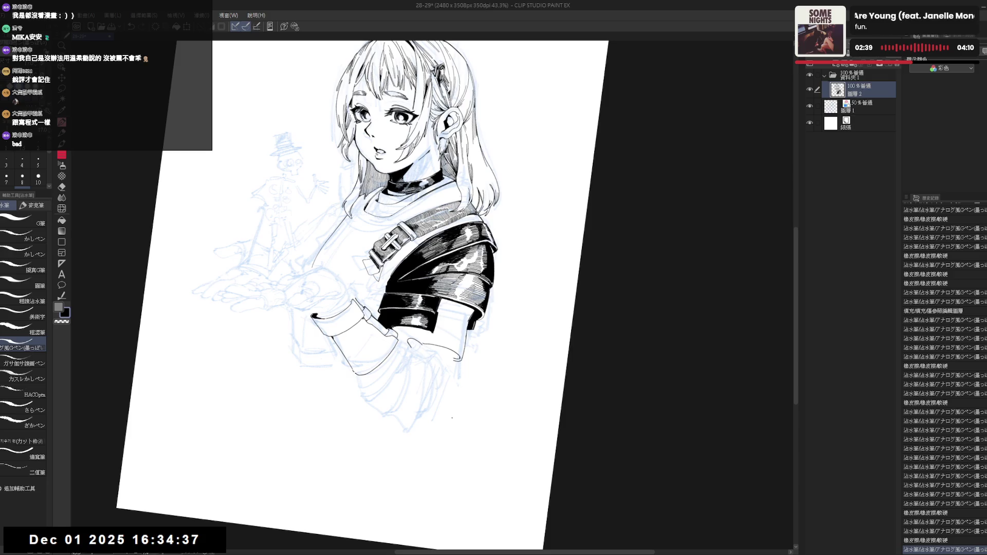
key(ctrl+@)
key(h)
key(h)
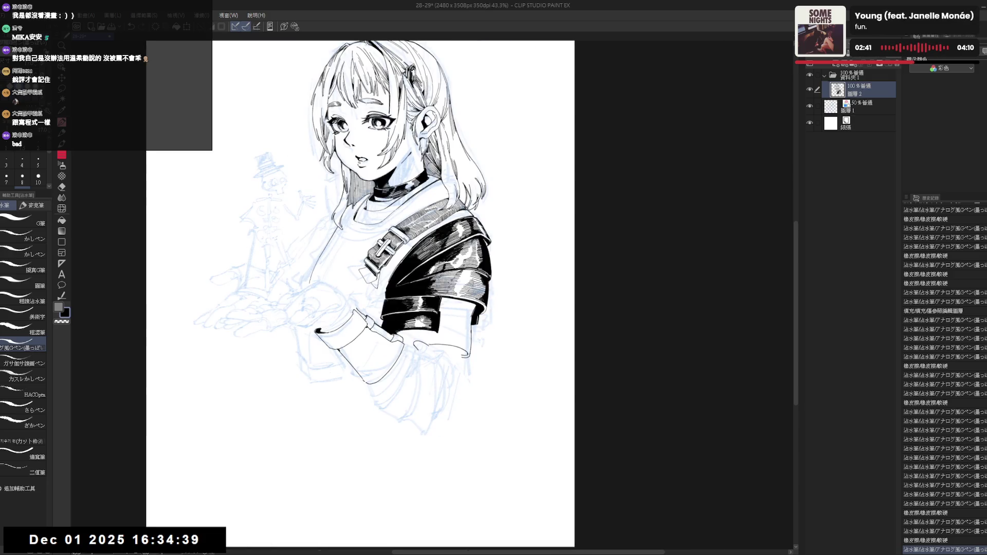
drag(514, 154, 552, 215)
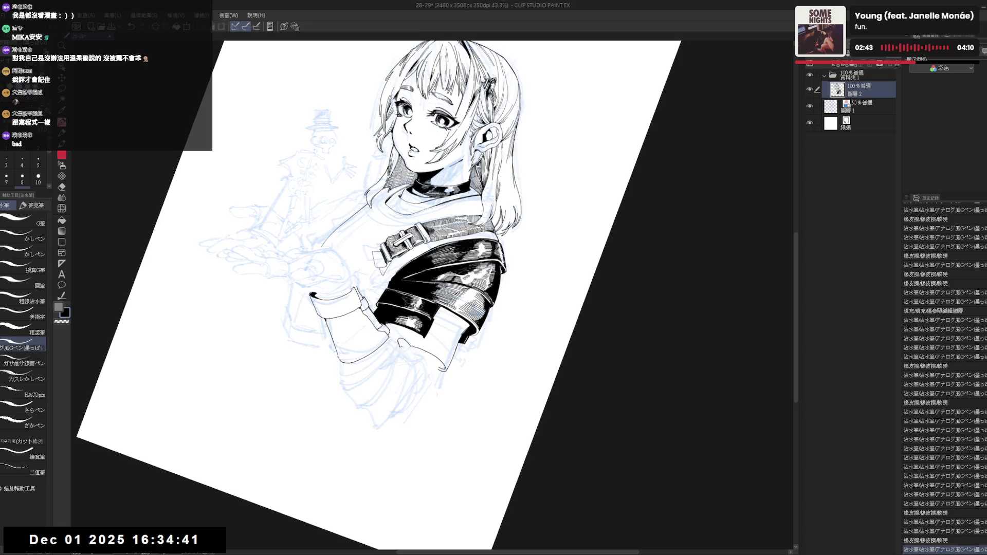
mouse_move(398, 341)
mouse_down()
mouse_move(402, 356)
mouse_move(437, 360)
mouse_move(450, 328)
mouse_move(457, 337)
mouse_up()
- Fill the sleeve fold with solid black and tidy its edges with eraser and pen
key(g)
click(402, 347)
key(h)
key(e)
key(p)
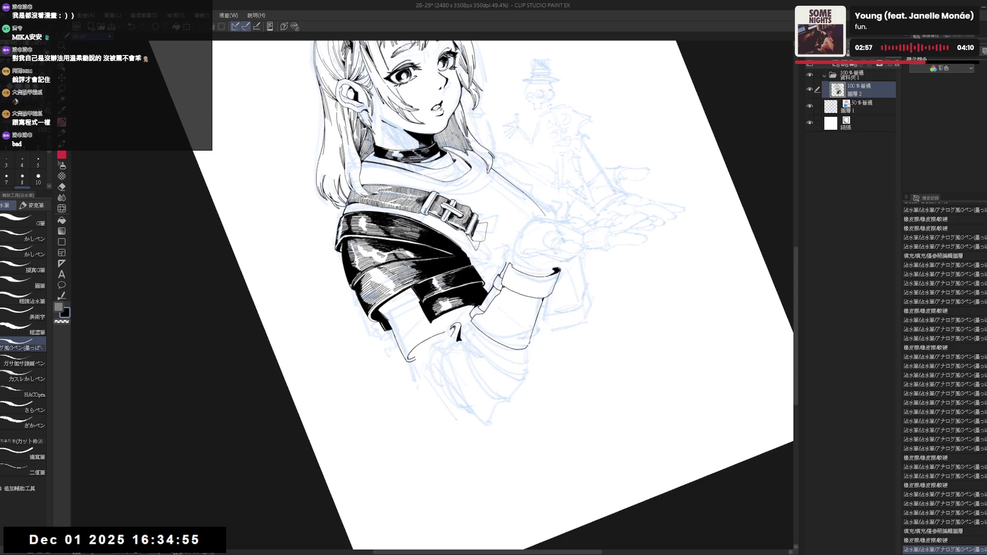
key(e)
key(minus)
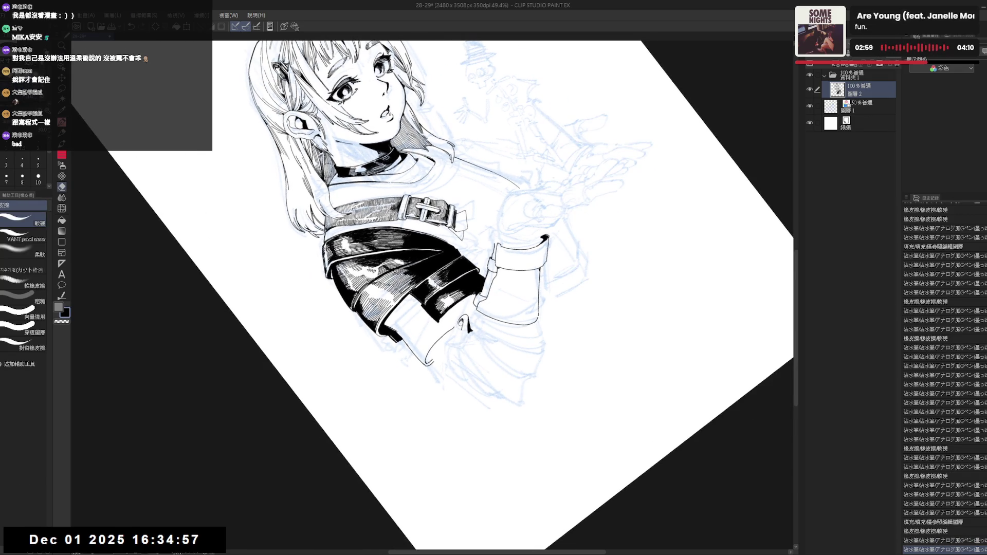
key(p)
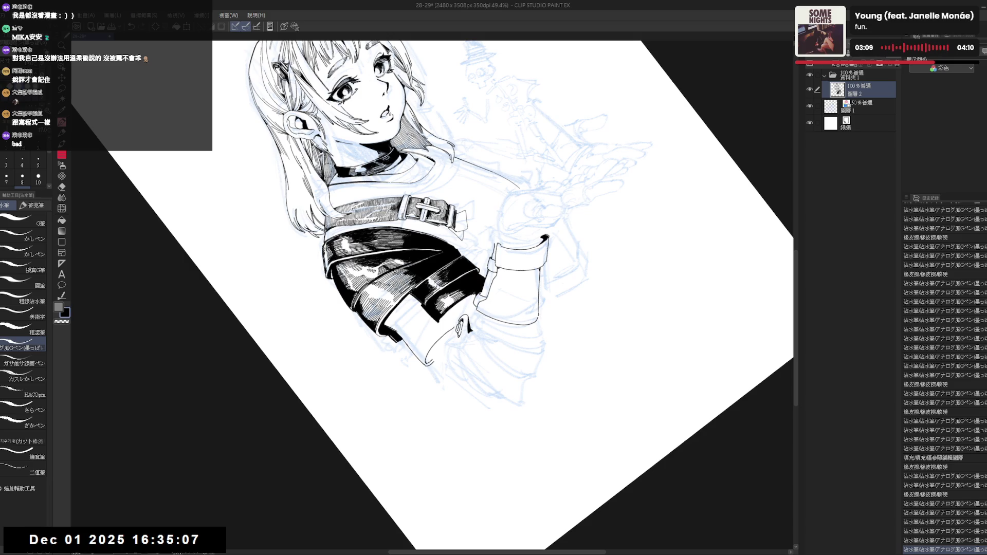
- Ink short strokes and tiny marks along the sleeve cuff near the hand
key(ctrl+shift+r)
key(h)
key(r)
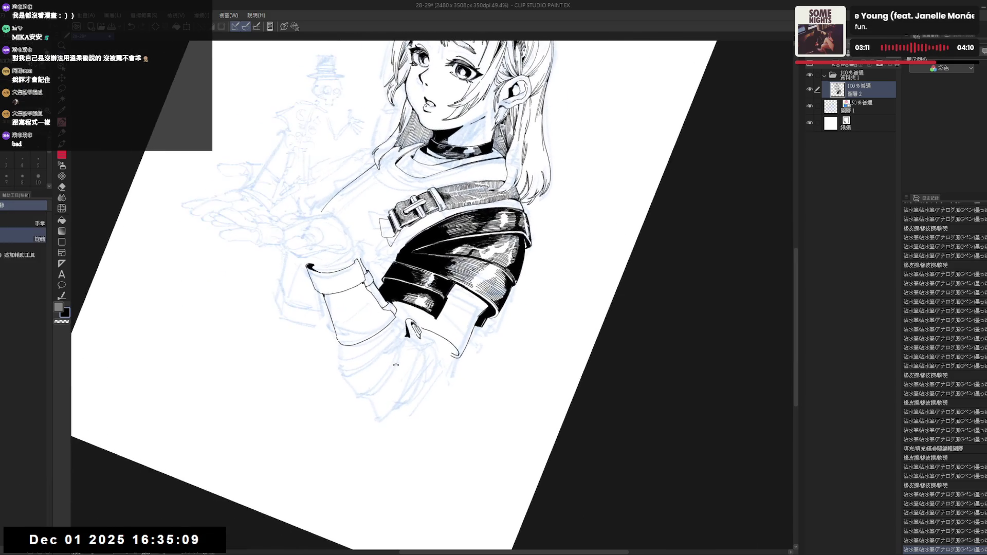
drag(411, 257, 452, 226)
drag(406, 319, 410, 326)
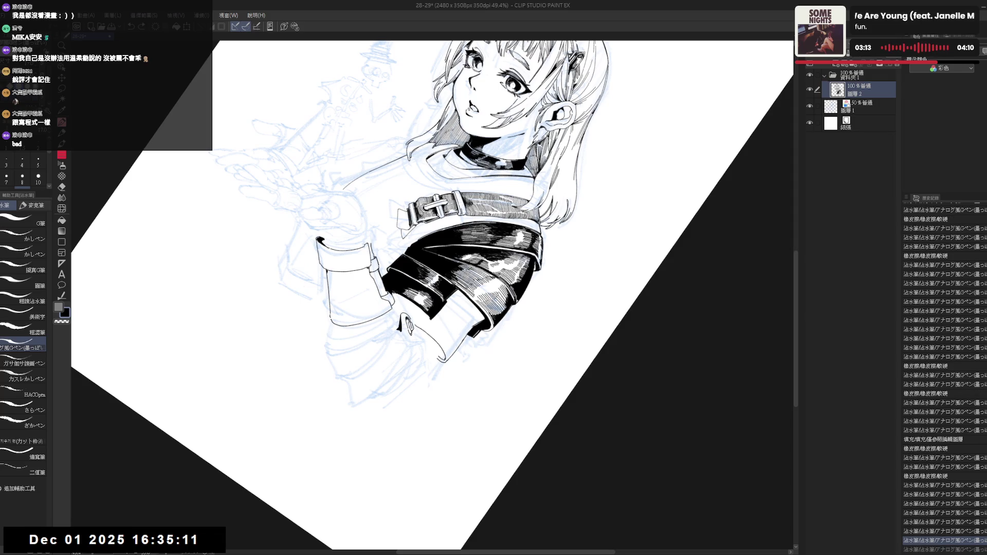
drag(411, 257, 386, 190)
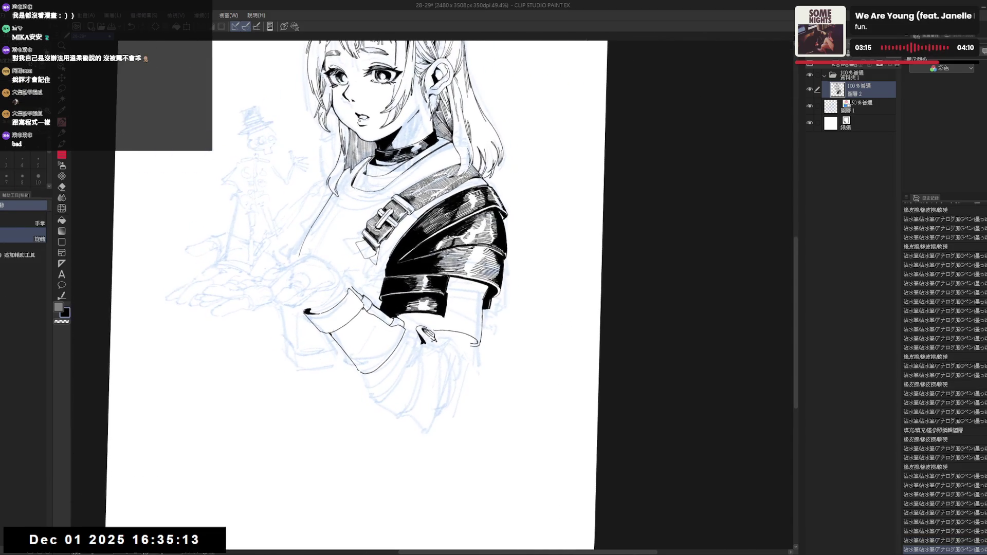
drag(416, 329, 419, 334)
drag(411, 257, 370, 221)
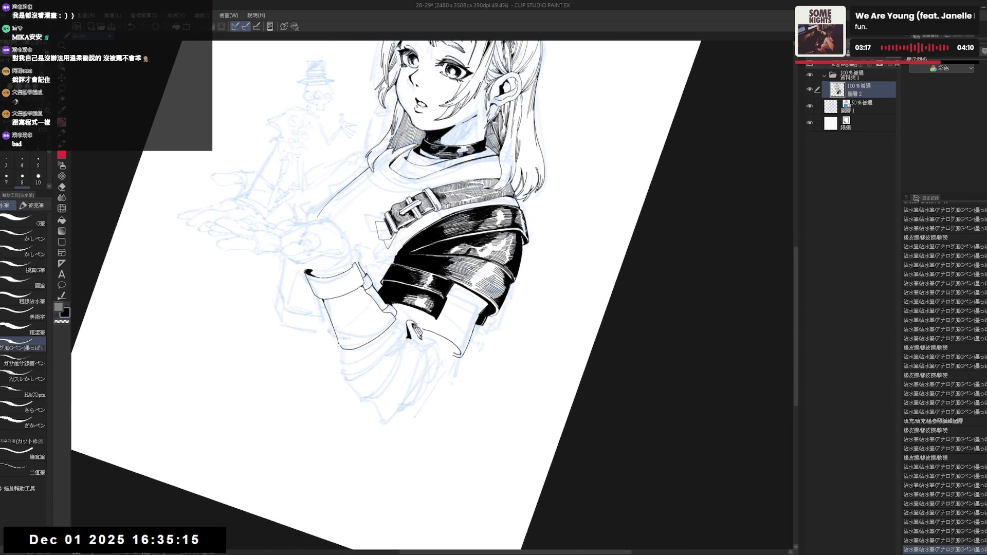
drag(418, 331, 422, 339)
drag(411, 257, 385, 226)
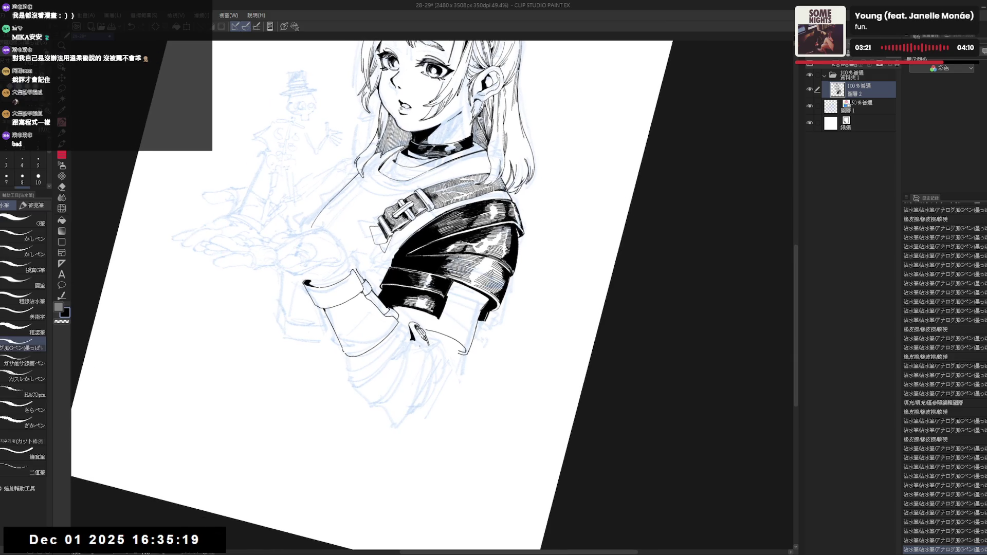
mouse_move(417, 332)
mouse_down()
mouse_move(422, 363)
mouse_move(406, 375)
mouse_up()
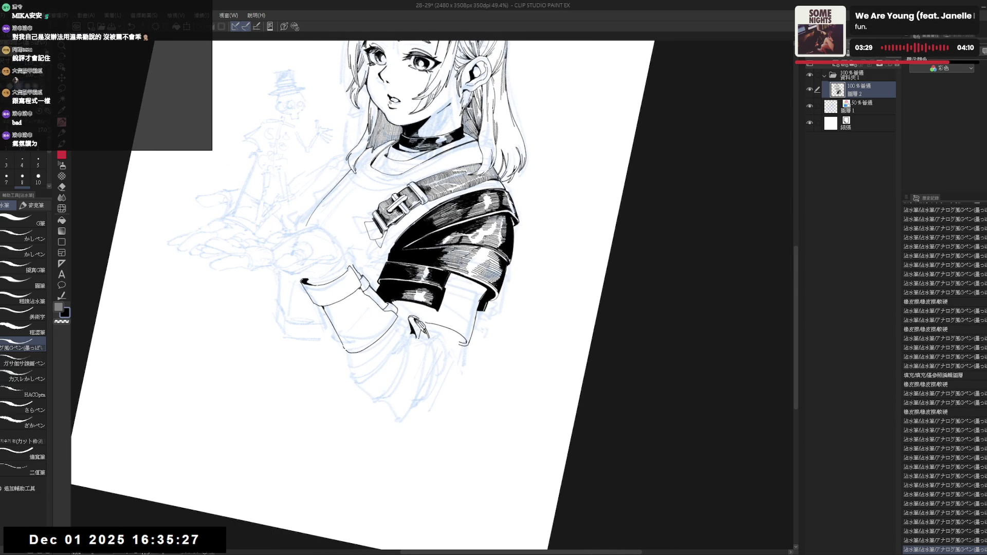
click(417, 328)
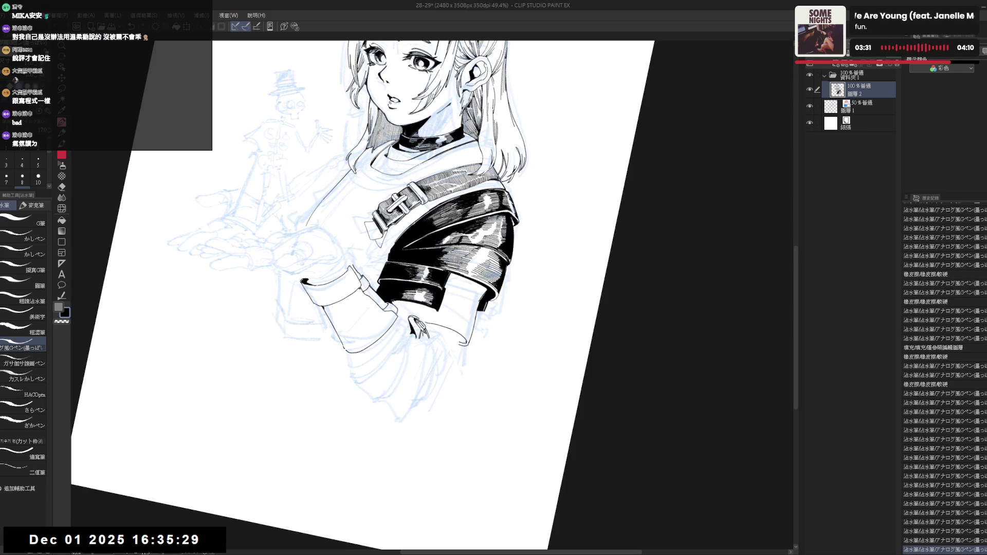
- Add the small dark ink tip at the cuff end, then fit the whole page upright
key(ctrl+at)
key(ctrl+at)
key(r)
mouse_move(435, 367)
mouse_down()
mouse_move(421, 375)
mouse_move(443, 381)
mouse_up()
key(p)
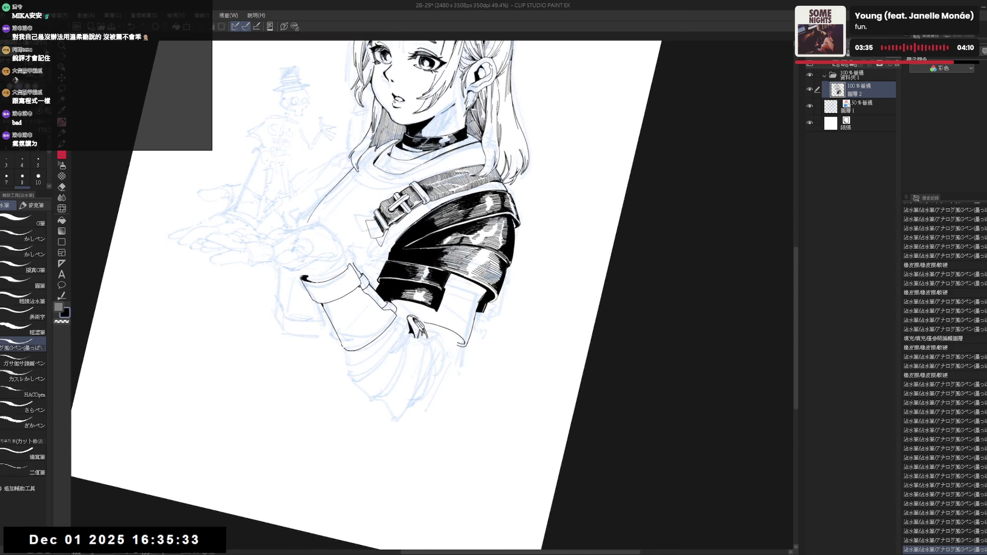
drag(415, 334, 433, 348)
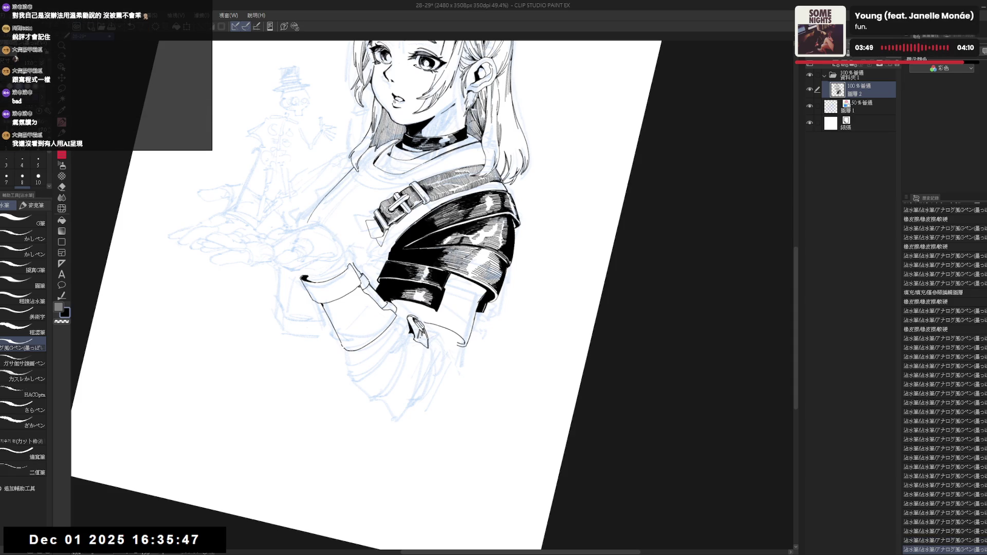
drag(429, 338, 433, 348)
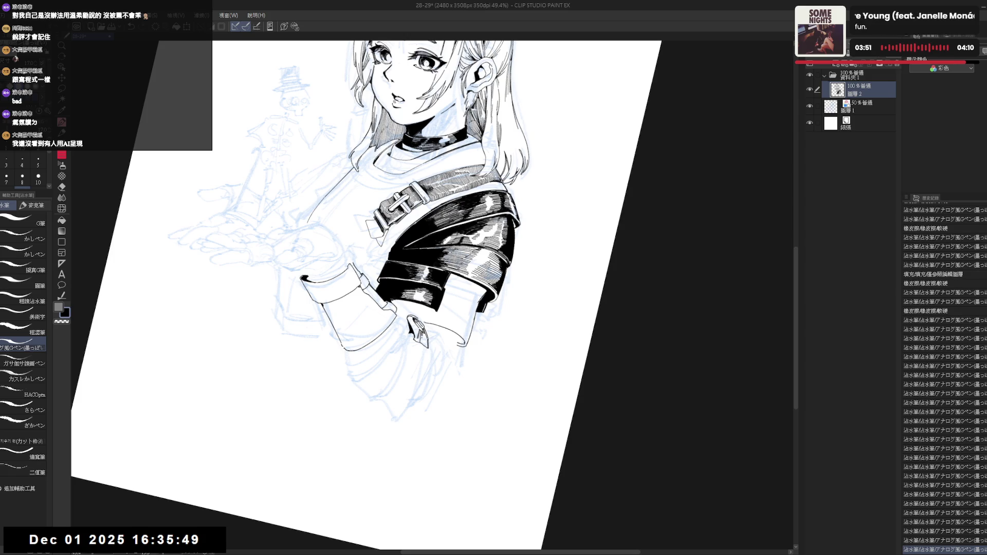
key(ctrl+0)
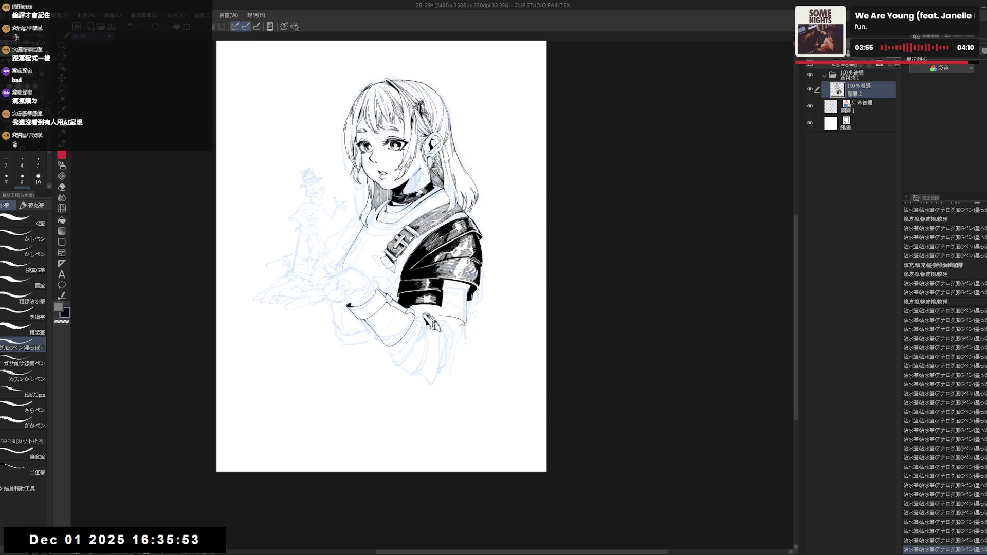
scroll(382, 256, up, 2)
drag(462, 155, 514, 216)
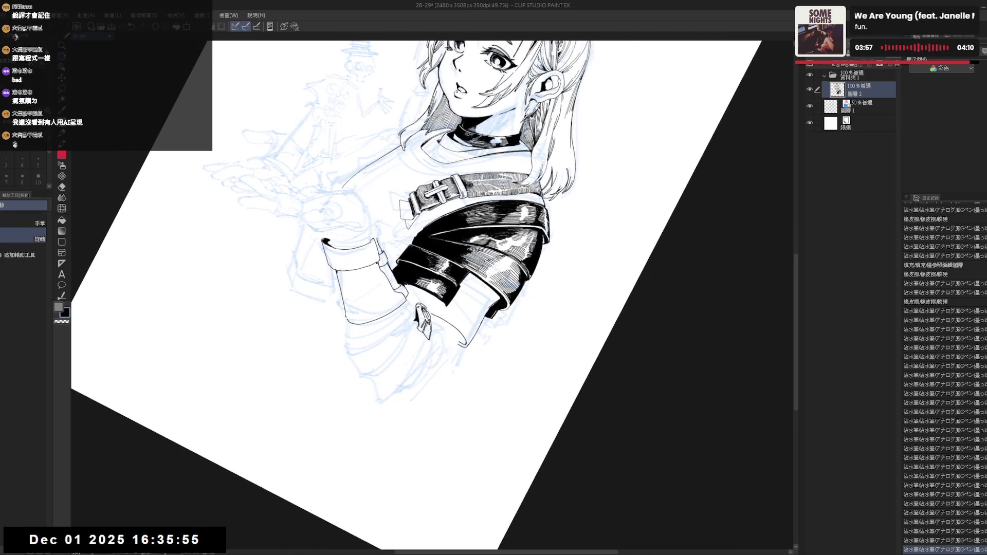
key(ctrl+z)
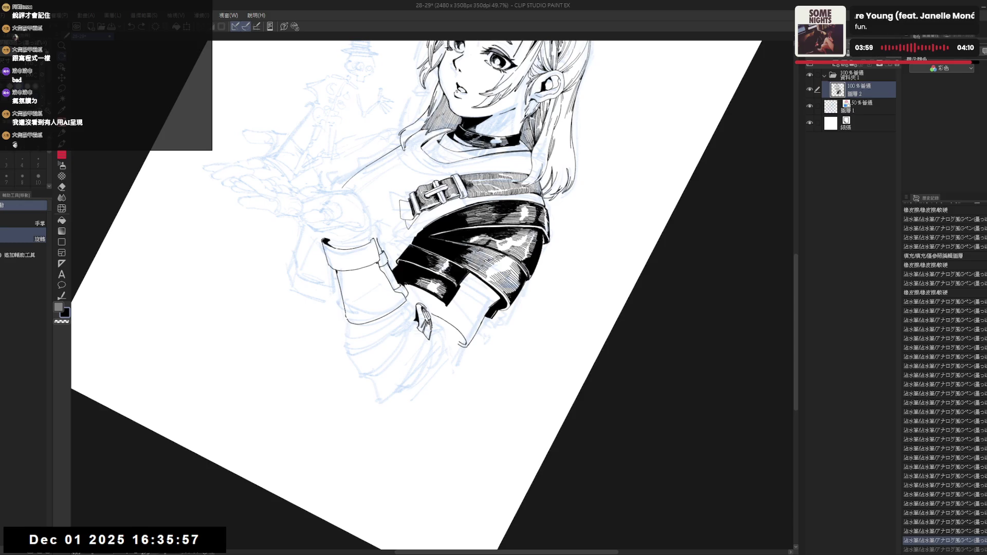
key(ctrl+y)
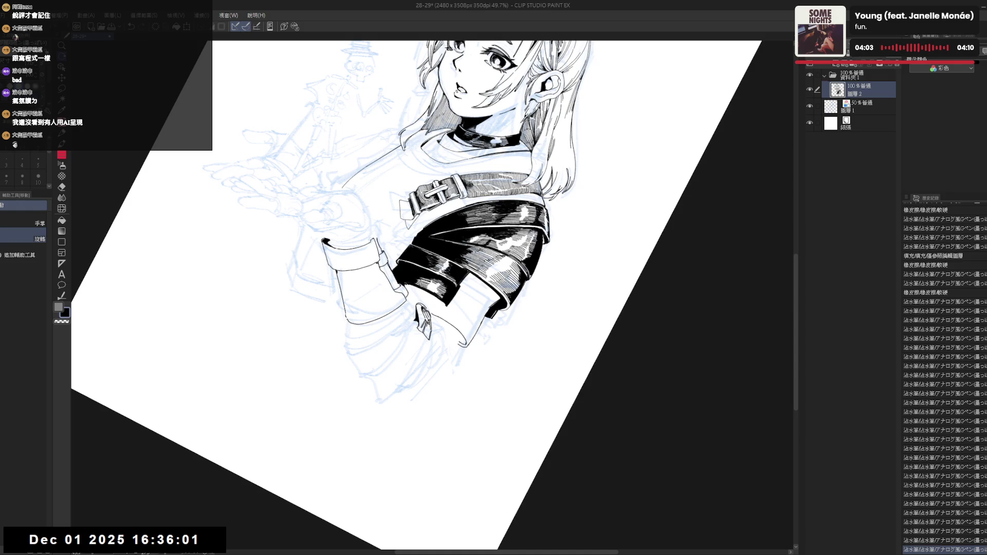
key(ctrl+@)
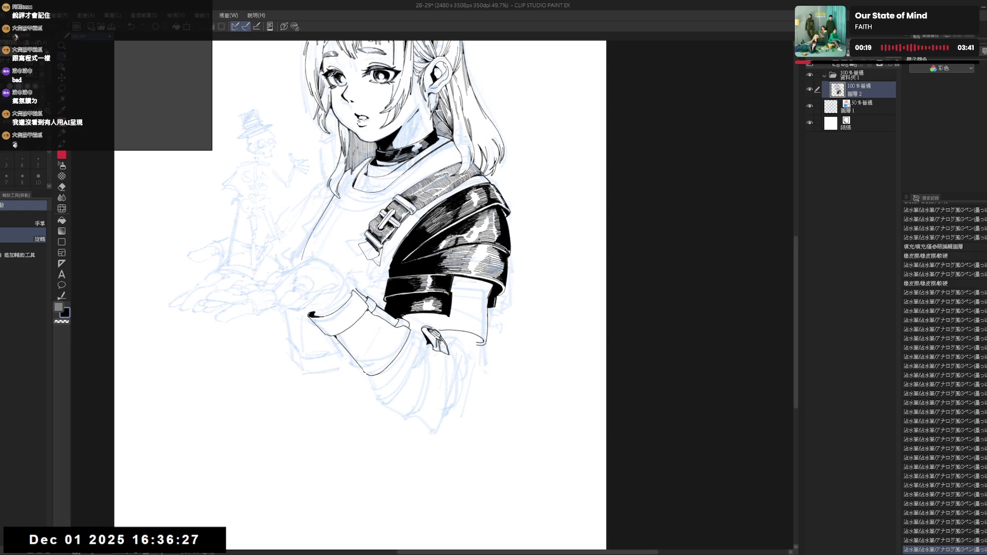
- Ink a short dark stroke beside the sleeve, checking it in a mirrored view
mouse_move(465, 381)
mouse_down()
mouse_move(459, 366)
mouse_move(416, 361)
mouse_move(441, 361)
mouse_up()
key(p)
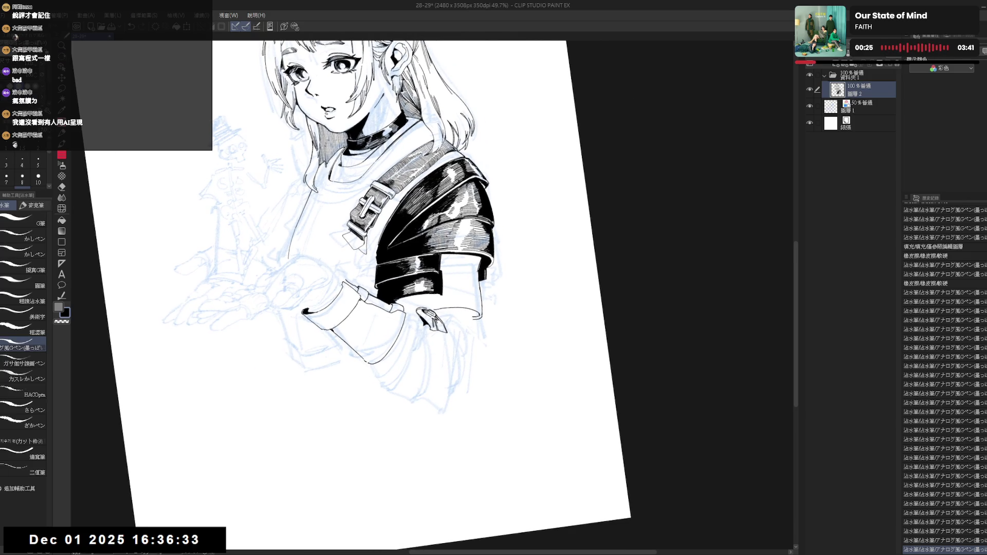
key(ctrl+z)
key(ctrl+y)
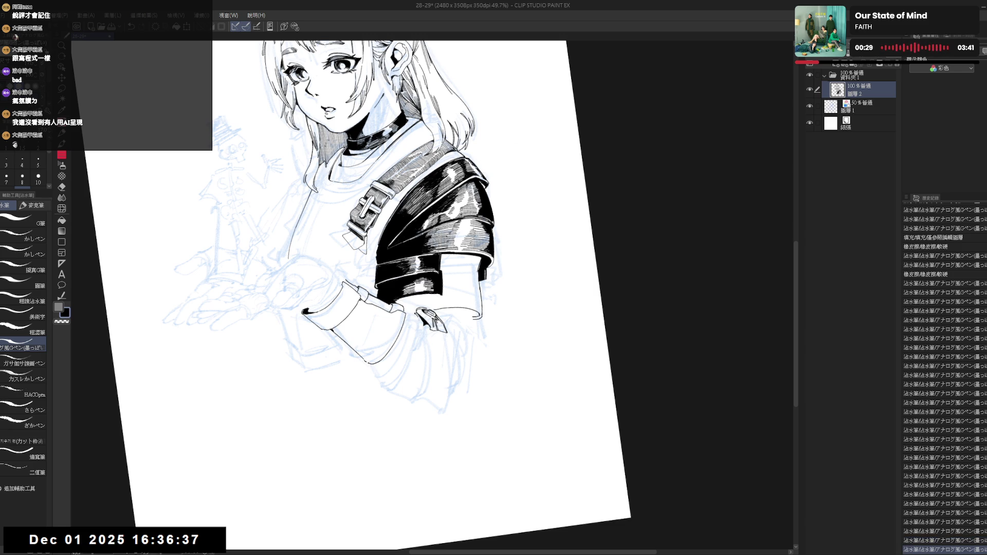
key(ctrl+z)
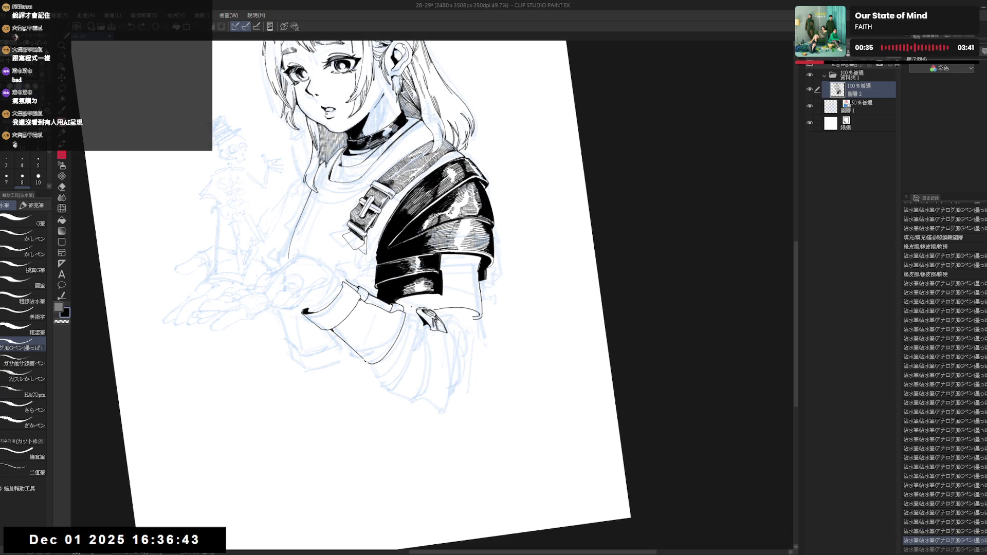
mouse_move(417, 316)
mouse_down()
mouse_move(434, 410)
mouse_move(450, 418)
mouse_up()
key(h)
key(p)
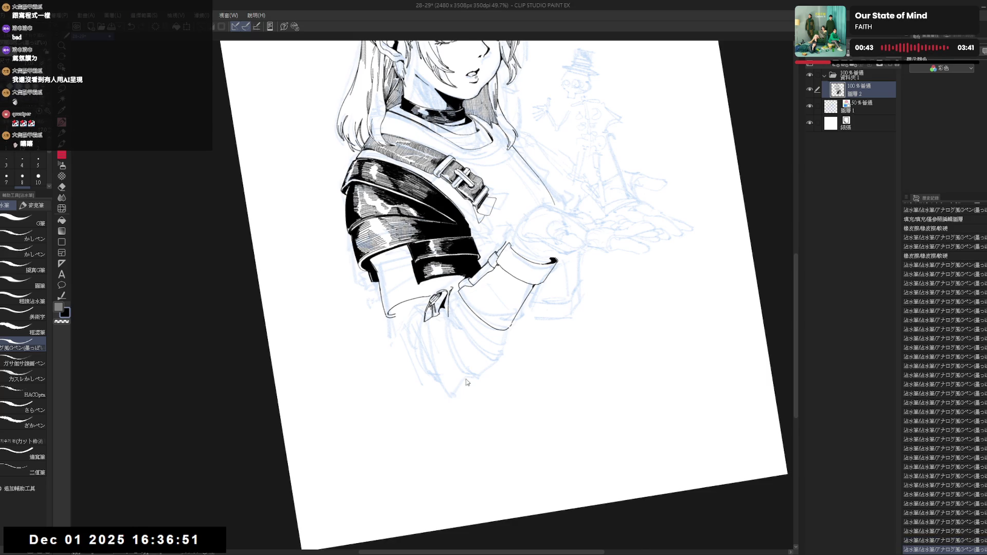
key(h)
drag(467, 382, 460, 398)
- Erase stray marks near the sleeve and extend the line below the sleeve downward
key(e)
drag(424, 322, 422, 302)
key(p)
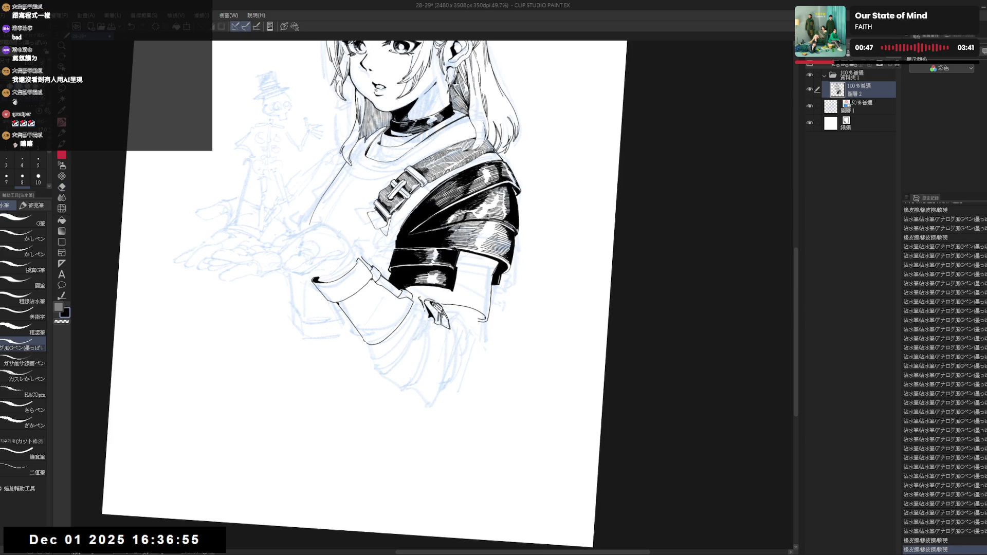
drag(426, 344, 410, 383)
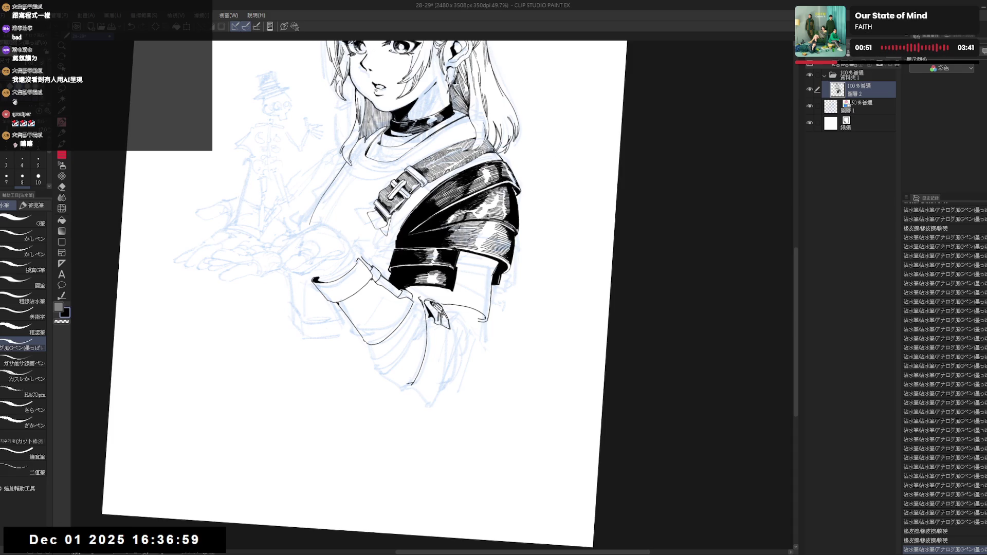
key(ctrl+@)
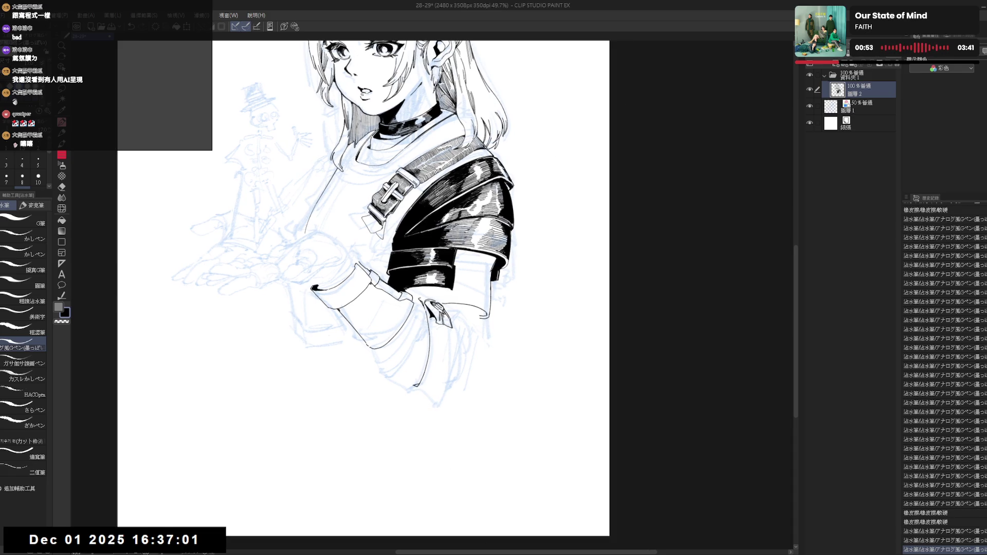
click(449, 330)
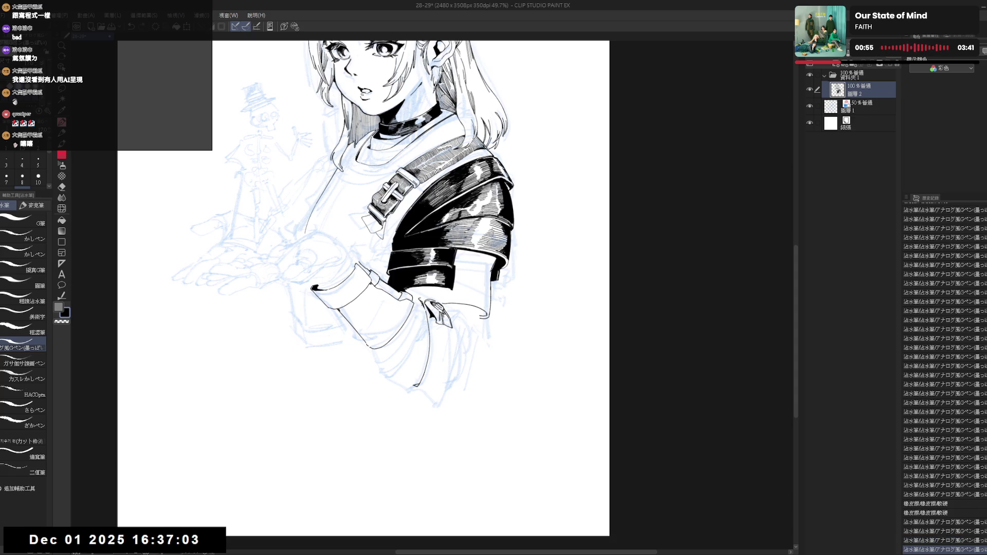
click(440, 328)
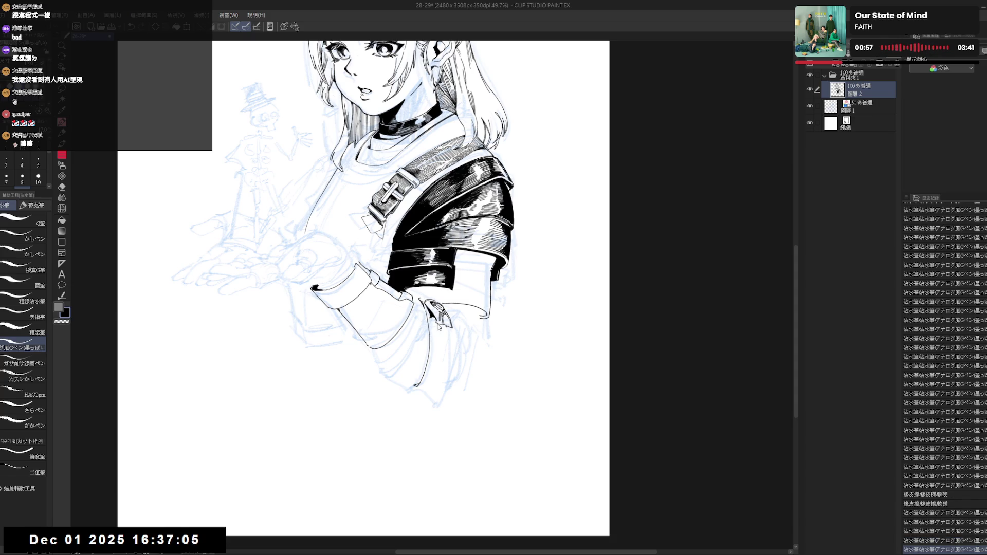
key(ctrl+z)
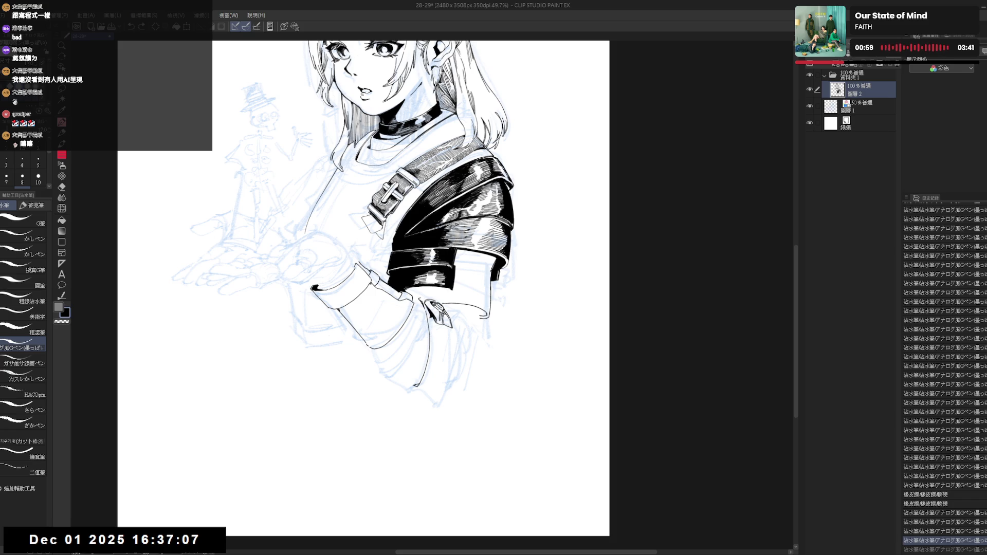
click(439, 329)
key(ctrl+z)
- Erase a small mark at the sleeve bottom and save the drawing
key(h)
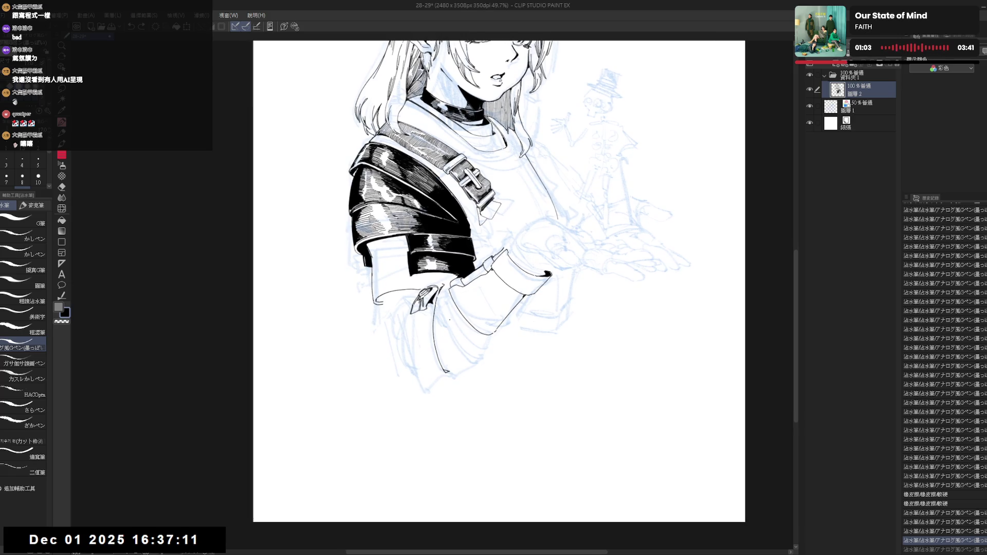
key(h)
scroll(471, 398, down, 3)
mouse_move(457, 397)
mouse_down()
mouse_move(471, 397)
mouse_move(442, 320)
mouse_move(471, 349)
mouse_move(442, 309)
mouse_up()
scroll(442, 319, up, 2)
scroll(411, 231, up, 3)
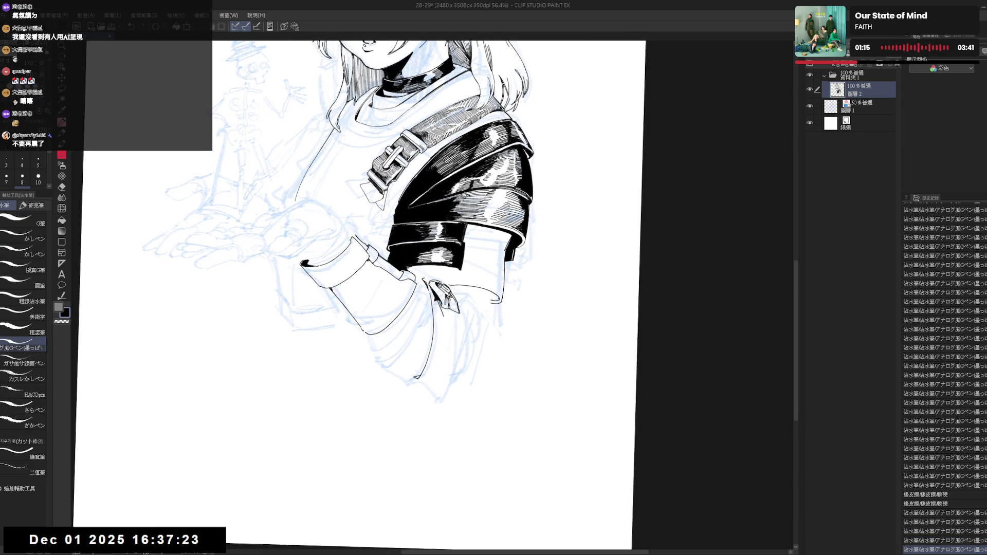
mouse_move(462, 319)
mouse_down()
mouse_move(452, 340)
mouse_move(441, 329)
mouse_move(450, 331)
mouse_up()
key(p)
key(e)
key(p)
key(e)
key(p)
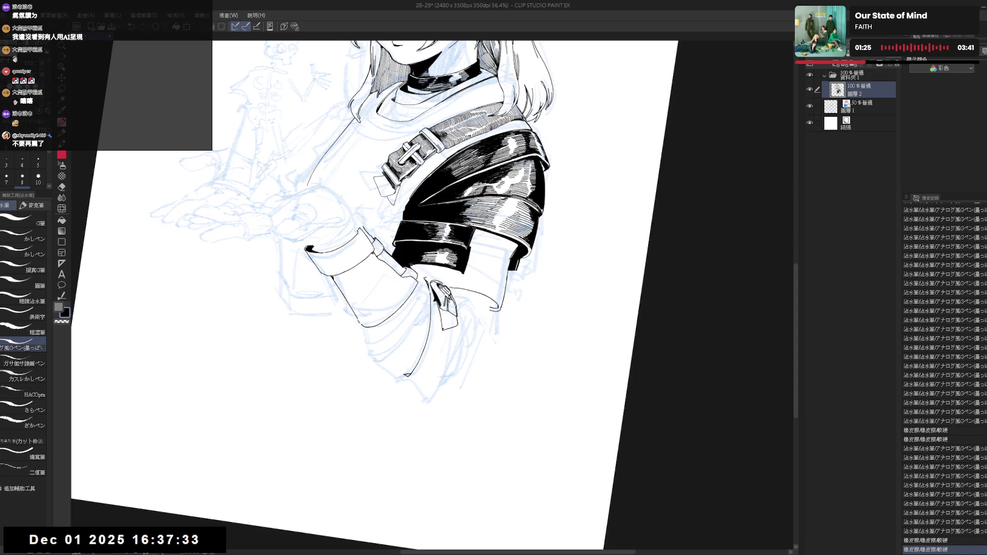
key(ctrl+@)
scroll(404, 278, down, 3)
key(ctrl+s)
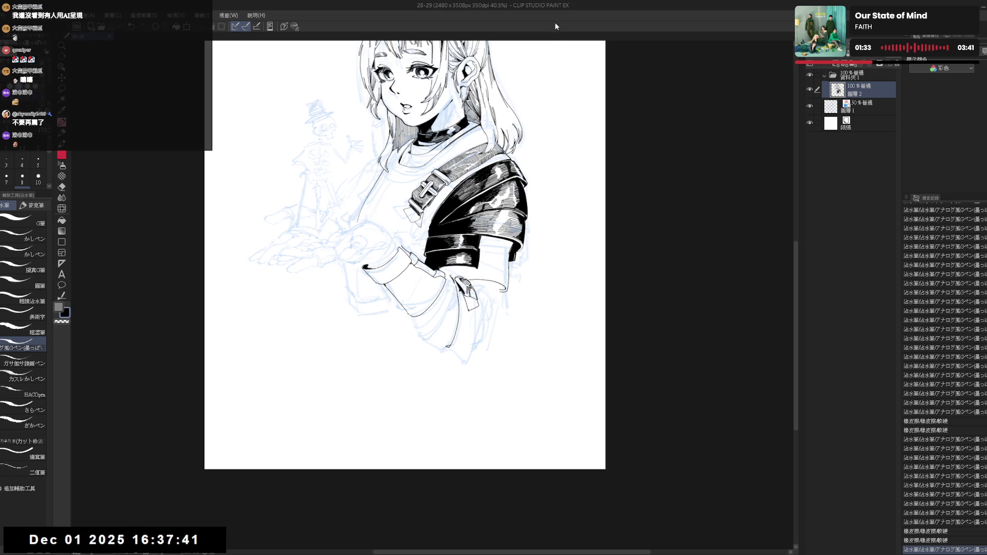
- Add several small G-pen strokes below the sleeve cuff and save the drawing
scroll(476, 269, up, 2)
drag(452, 280, 478, 334)
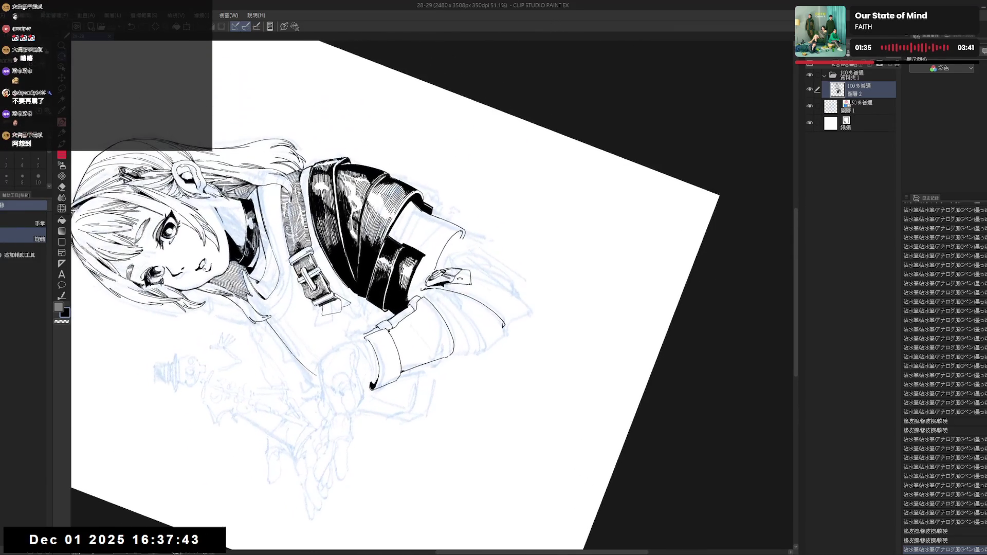
key(p)
drag(155, 128, 170, 124)
drag(452, 274, 472, 283)
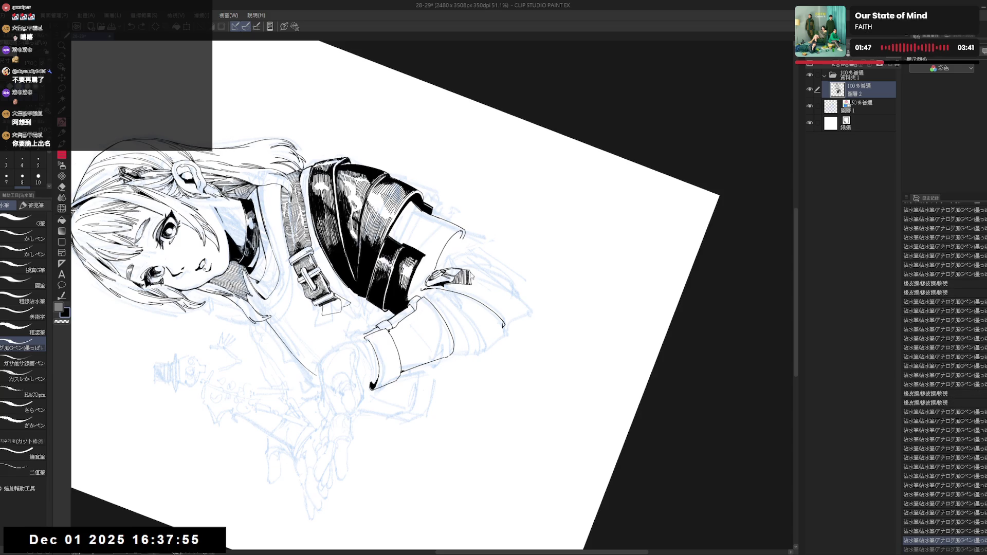
key(ctrl+@)
key(^)
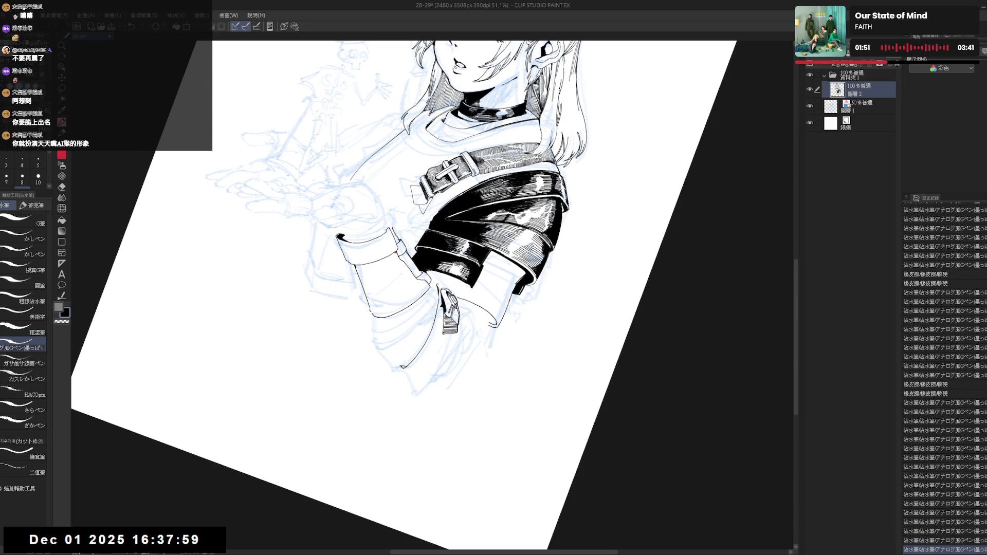
key(ctrl+z)
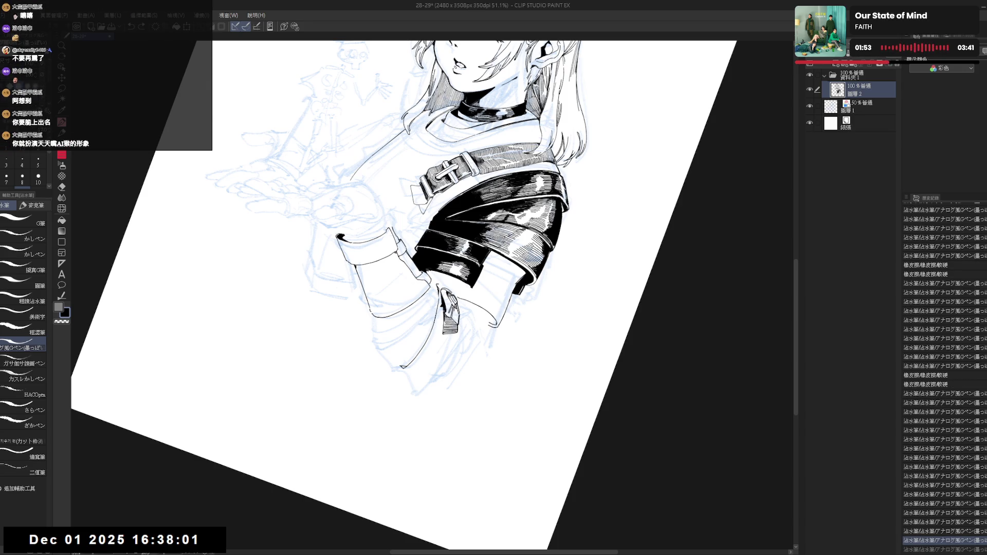
key(ctrl+y)
drag(514, 359, 390, 216)
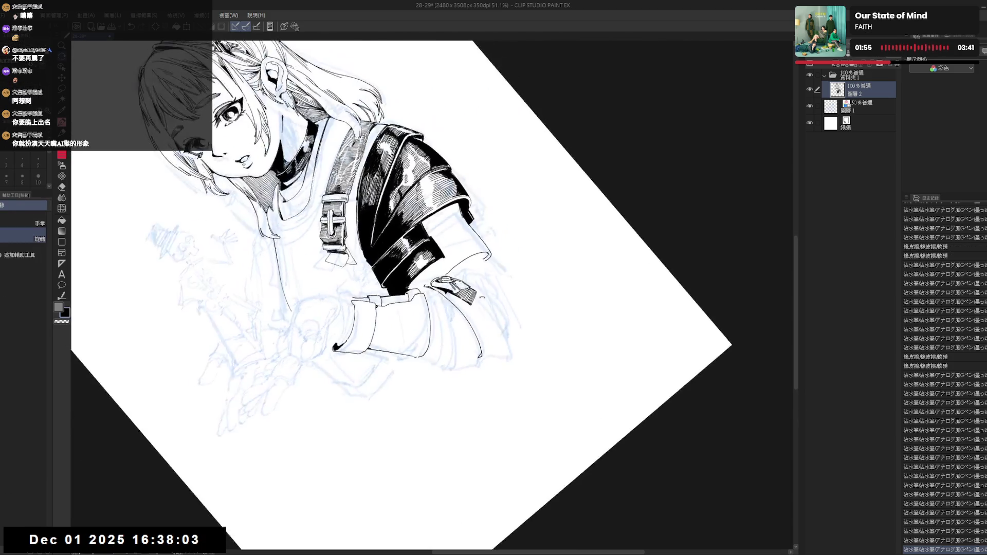
drag(470, 293, 477, 304)
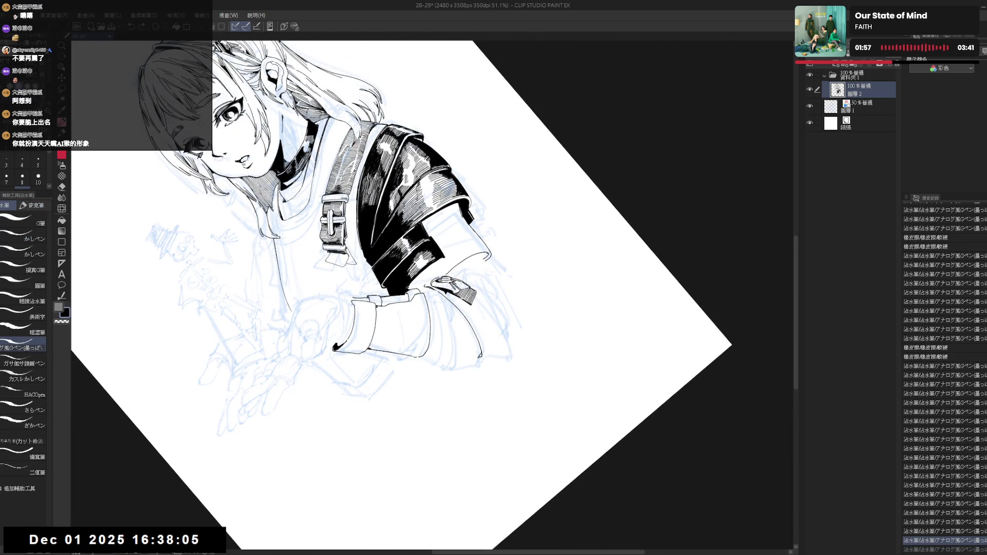
key(ctrl+@)
key(ctrl+s)
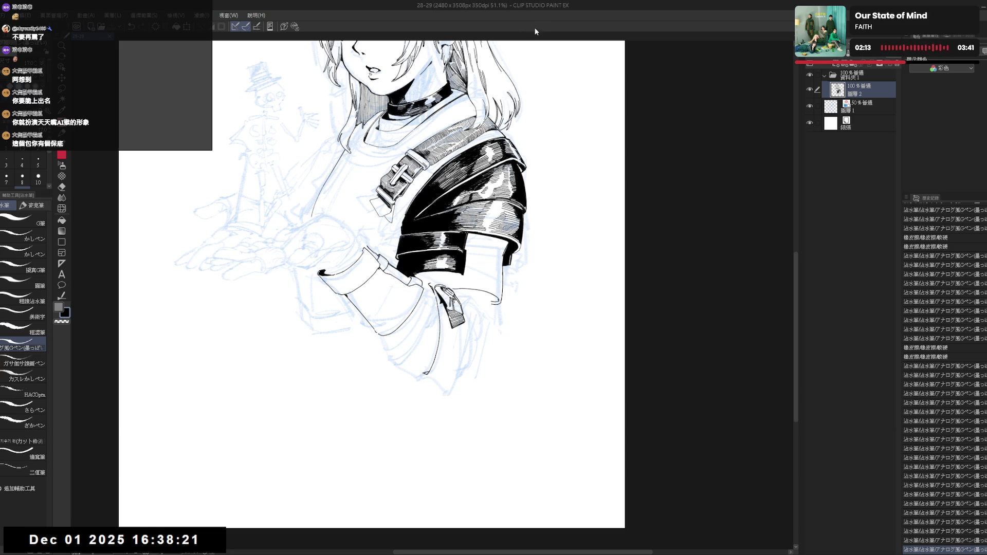
- Ink a small stroke on the sleeve and a mark on the hanging strap tag
mouse_move(463, 322)
mouse_down()
mouse_move(450, 312)
mouse_move(463, 329)
mouse_up()
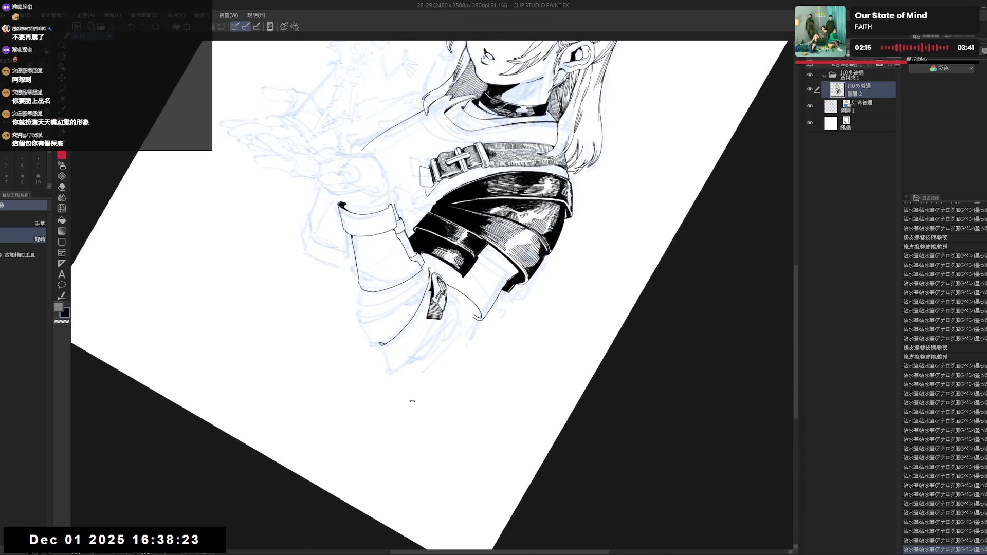
scroll(462, 329, up, 3)
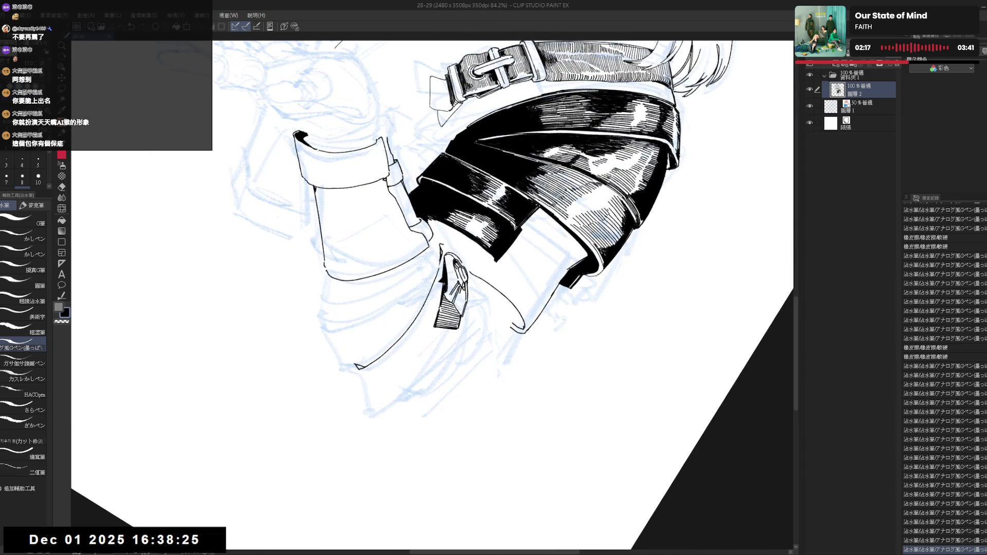
drag(511, 324, 520, 329)
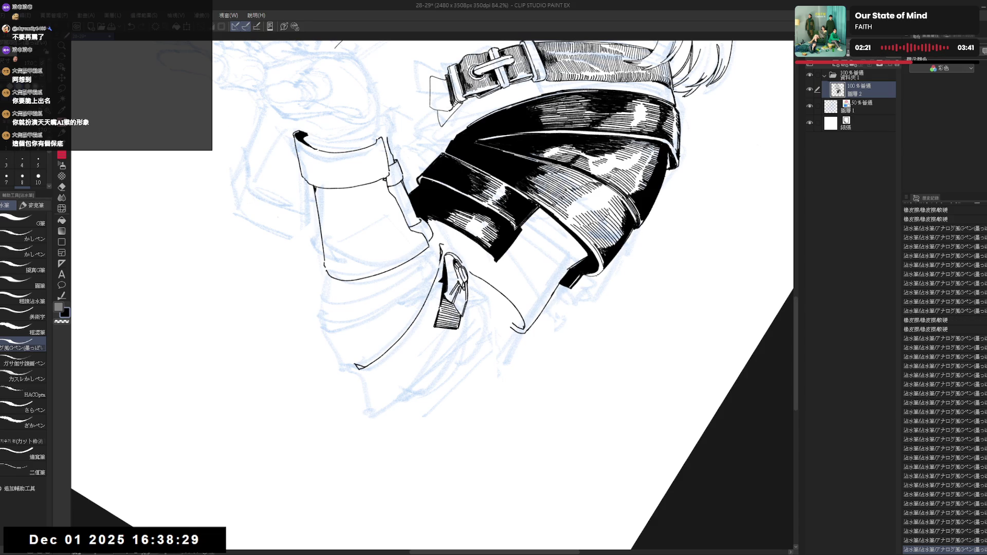
key(at)
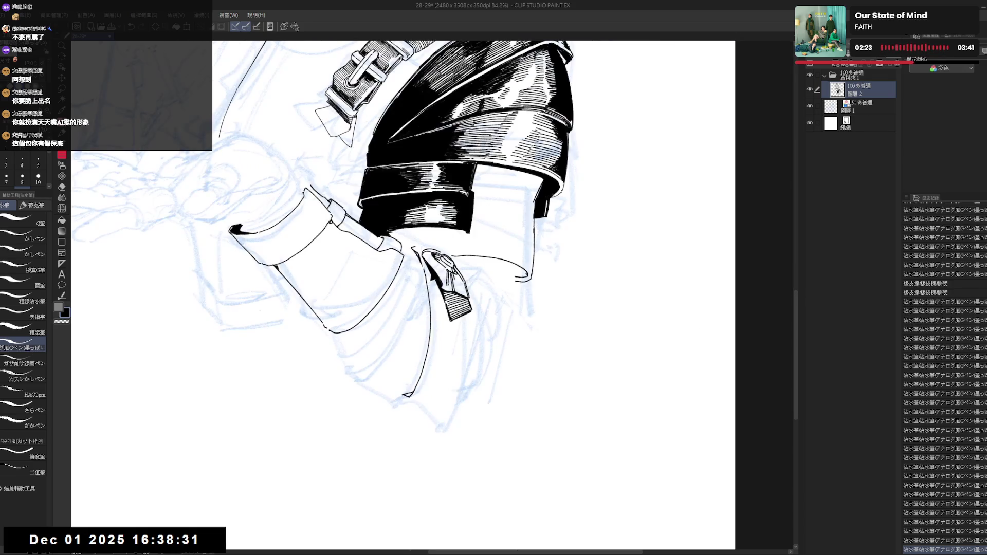
key(ctrl+minus)
key(asciicircum)
key(asciicircum)
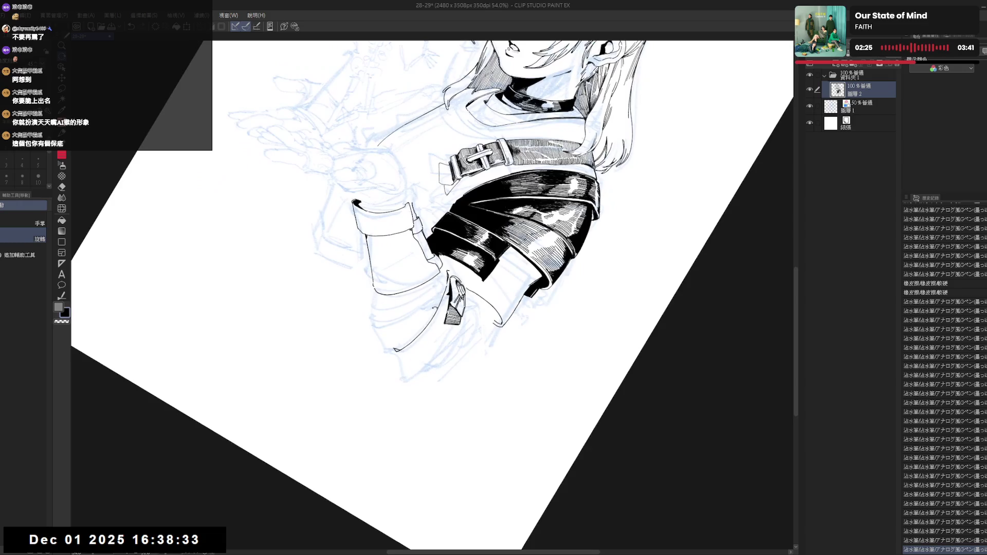
key(p)
drag(457, 311, 457, 326)
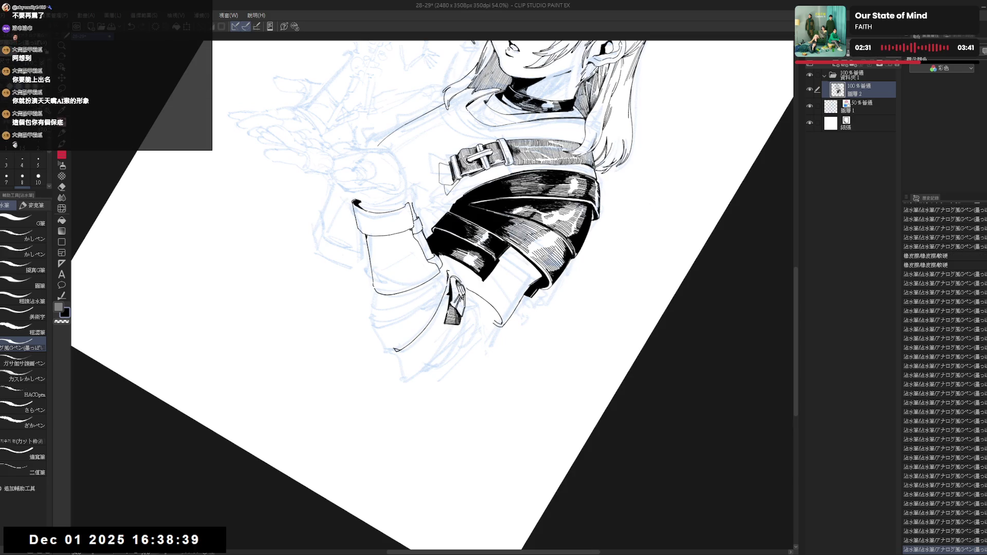
key(r)
mouse_move(422, 411)
mouse_down()
mouse_move(478, 405)
mouse_move(483, 358)
mouse_up()
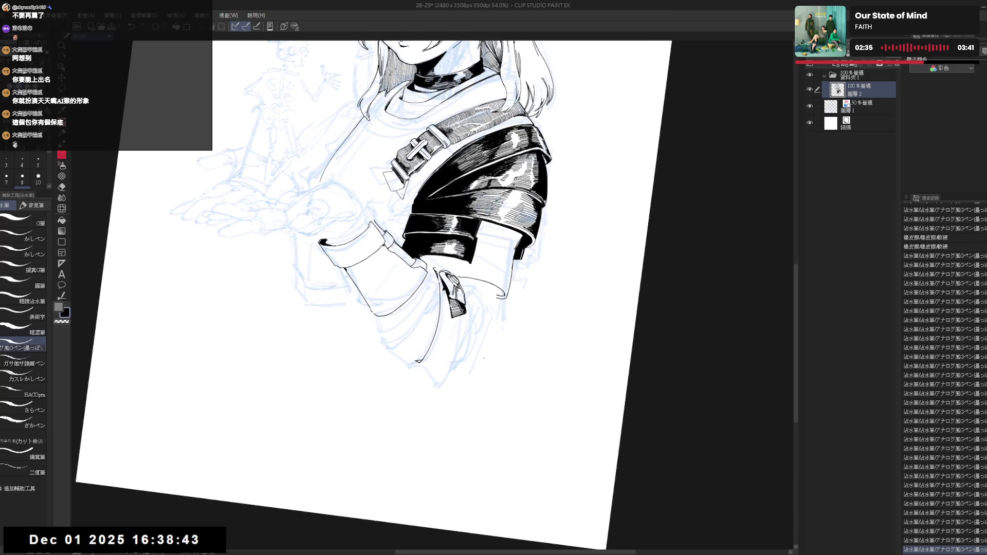
key(ctrl+@)
key(h)
key(h)
mouse_move(496, 349)
mouse_down()
mouse_move(501, 414)
mouse_move(483, 401)
mouse_up()
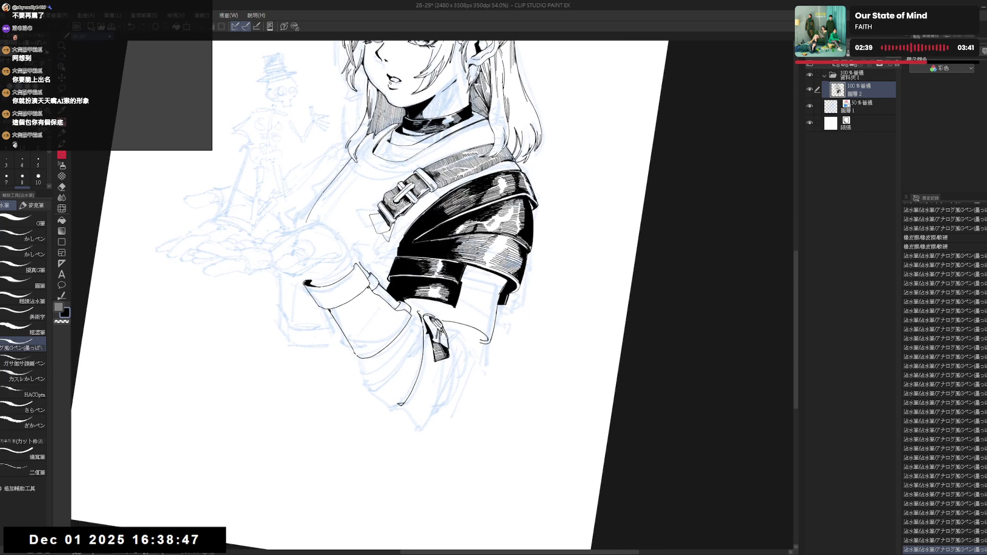
- Erase a stray spot by the strap tag, redraw a tiny touch-up, and reset rotation
key(ctrl+z)
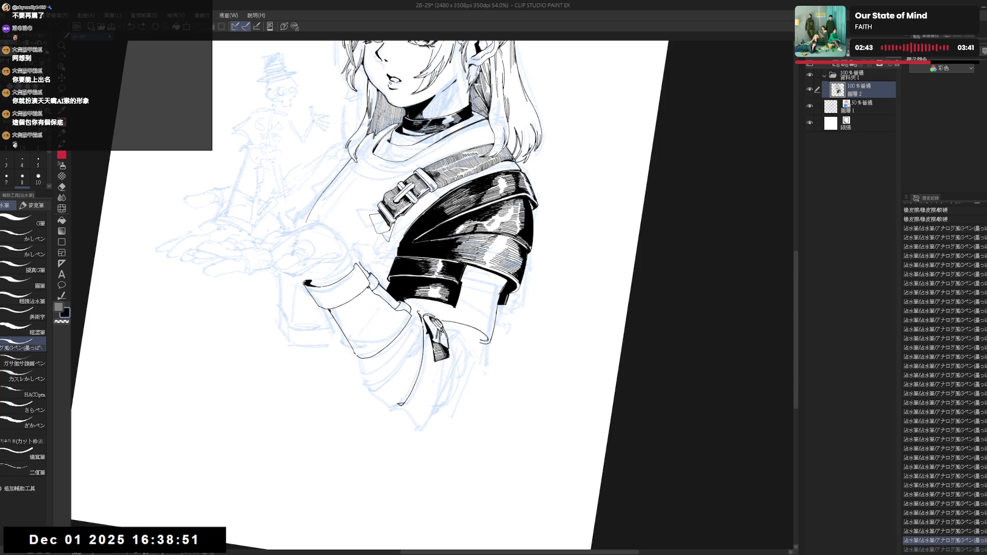
key(ctrl+y)
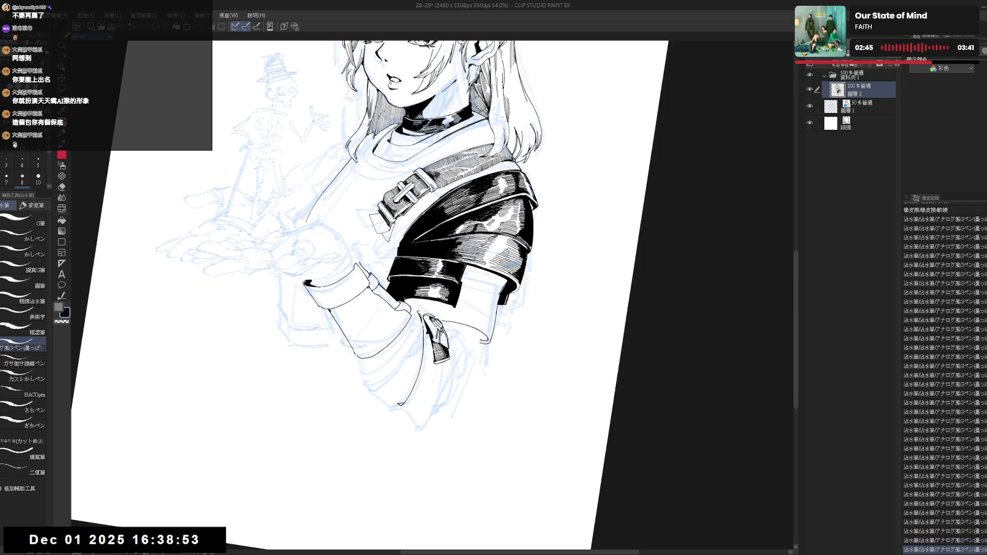
key(e)
drag(442, 359, 446, 363)
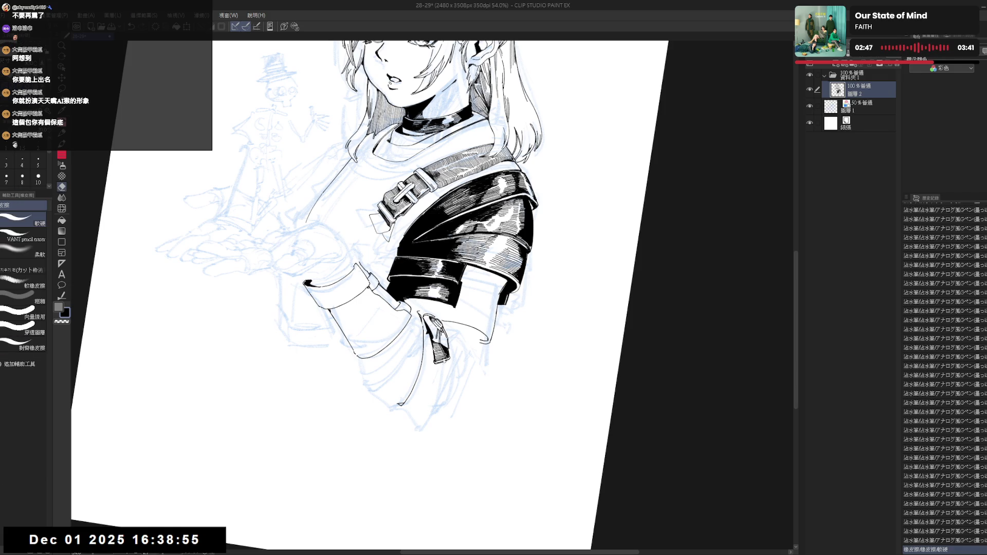
key(p)
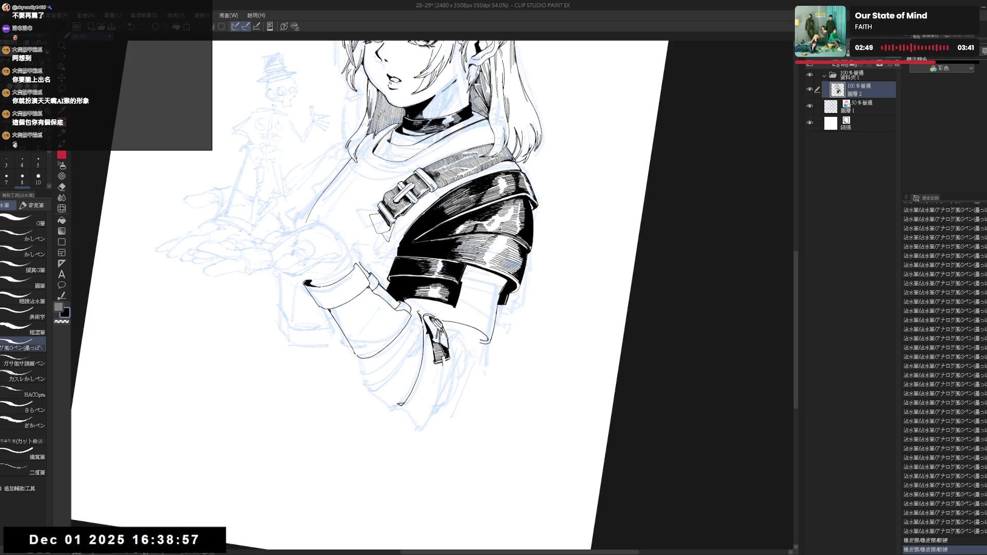
drag(441, 359, 444, 361)
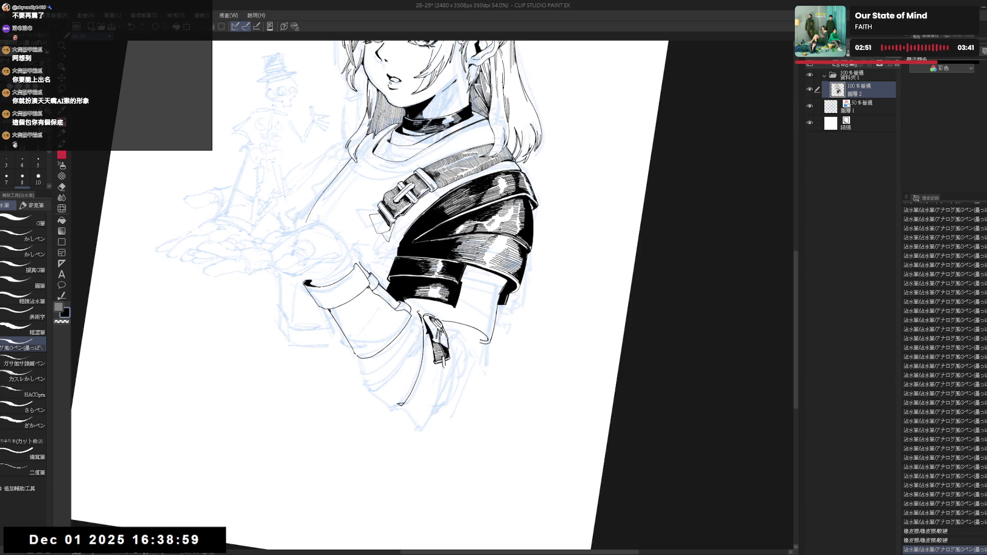
key(ctrl+@)
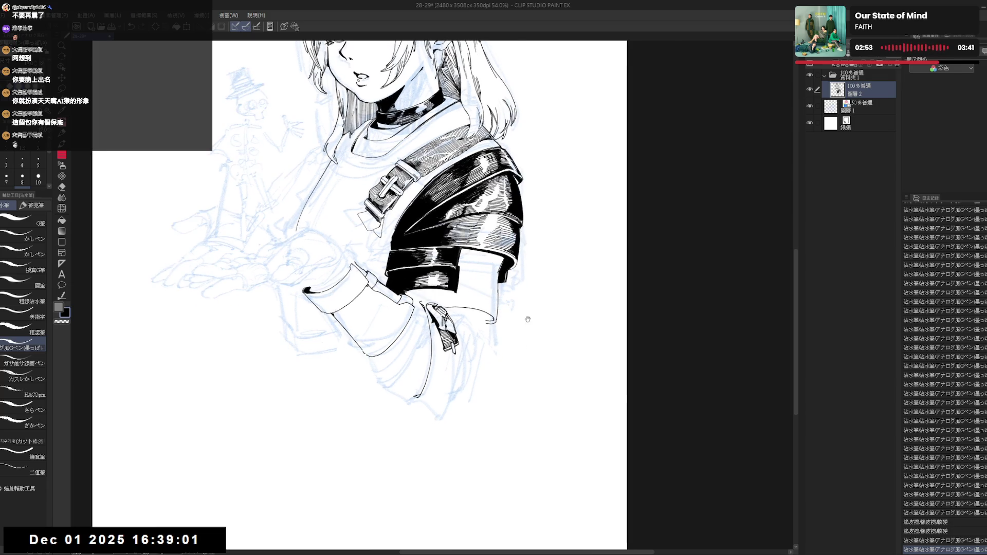
scroll(511, 306, down, 1)
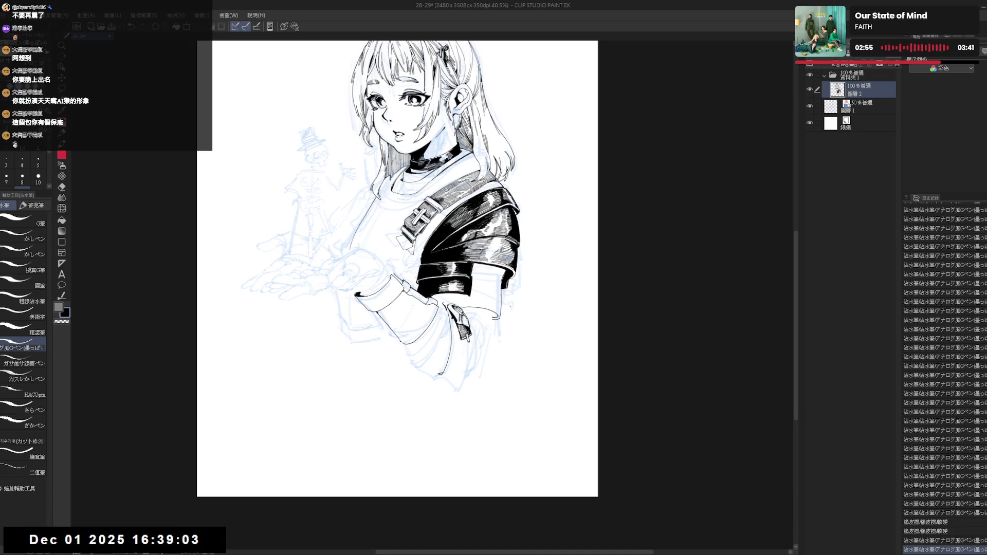
- Ink small strokes near the sleeve cuff and extend the line by the hand
scroll(510, 306, up, 1)
drag(510, 306, 442, 416)
drag(511, 241, 516, 254)
drag(463, 308, 447, 288)
mouse_move(438, 355)
mouse_down()
mouse_move(440, 365)
mouse_move(454, 355)
mouse_move(446, 352)
mouse_up()
key(ctrl+y)
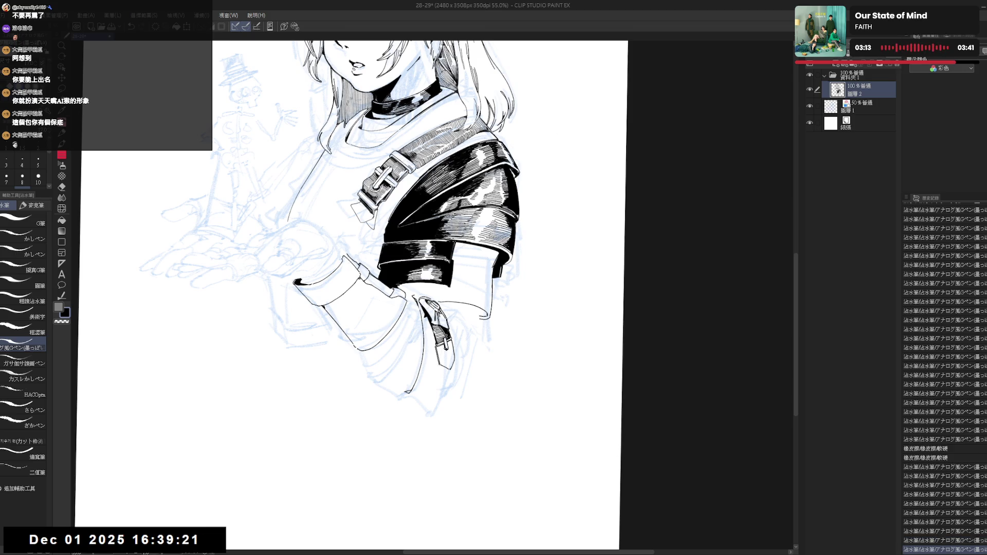
- Ink a stroke on the hanging strap and erase a small spot on it
scroll(390, 257, down, 4)
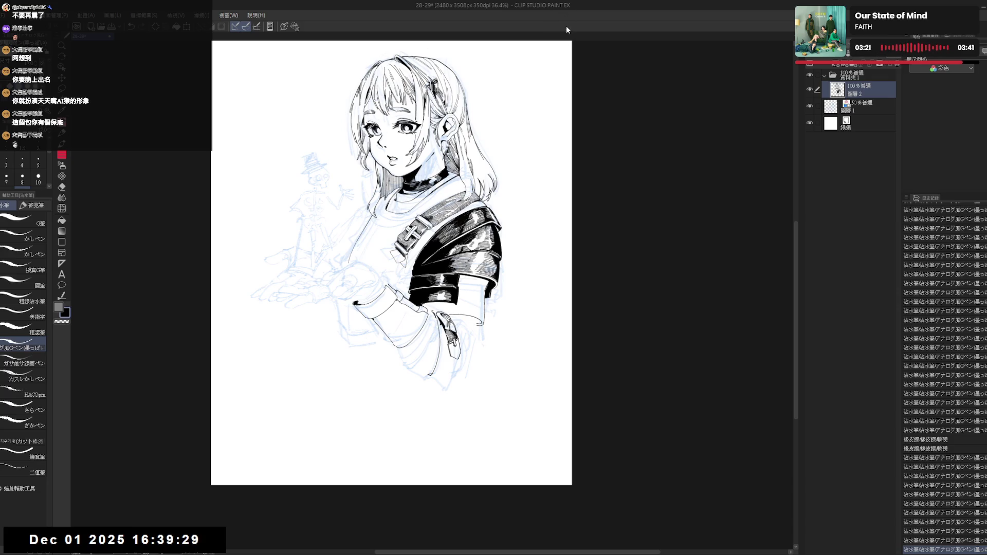
scroll(421, 339, up, 3)
drag(337, 333, 342, 335)
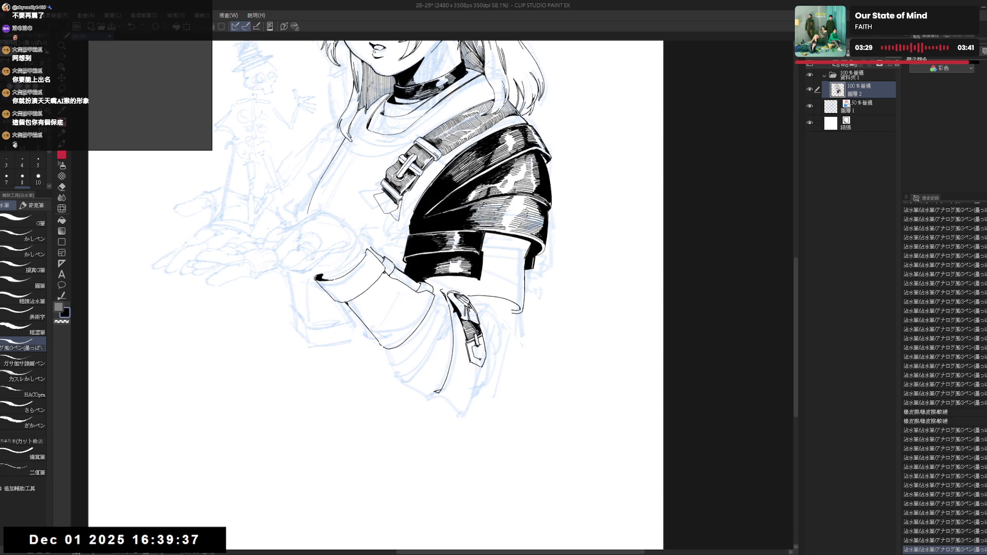
key(ctrl+z)
key(ctrl+y)
drag(483, 351, 483, 350)
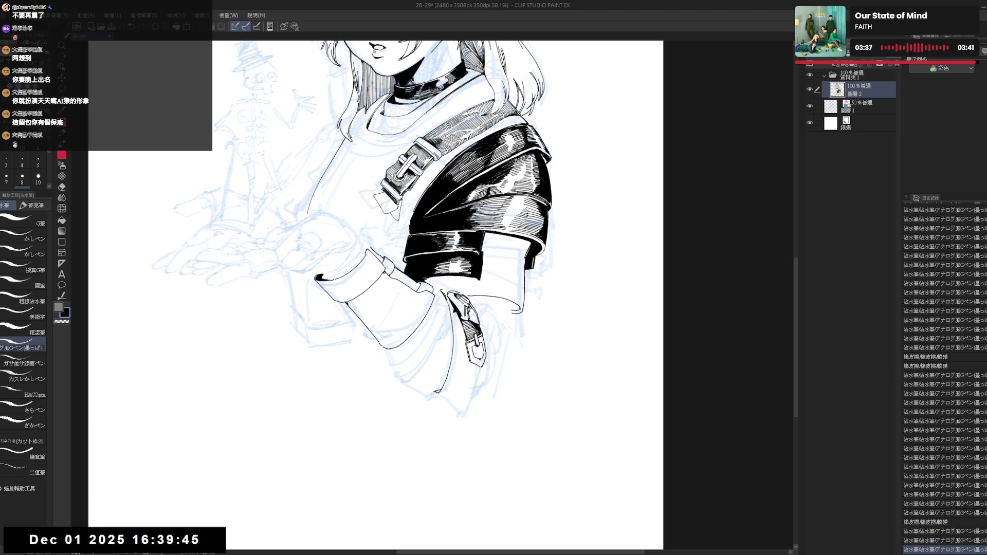
- Add a small stroke on the strap and clean up a stray mark beside it
key(minus)
drag(482, 344, 483, 349)
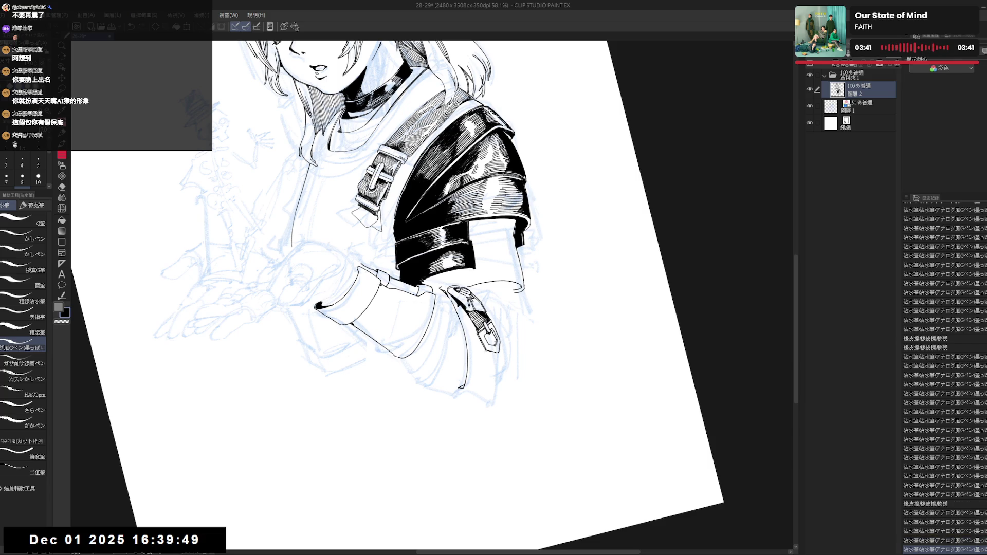
key(asciicircum)
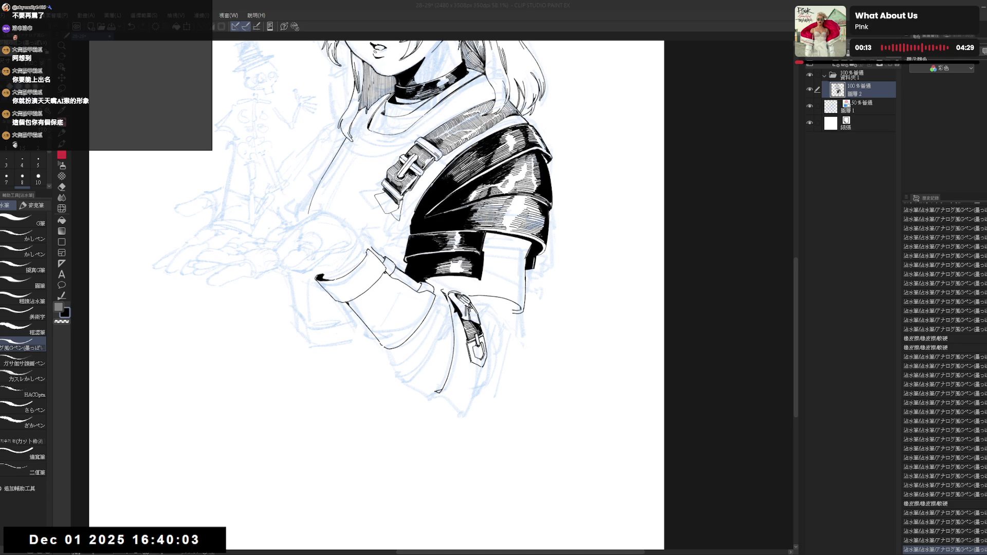
click(490, 300)
mouse_move(462, 364)
mouse_down()
mouse_move(449, 363)
mouse_move(421, 406)
mouse_up()
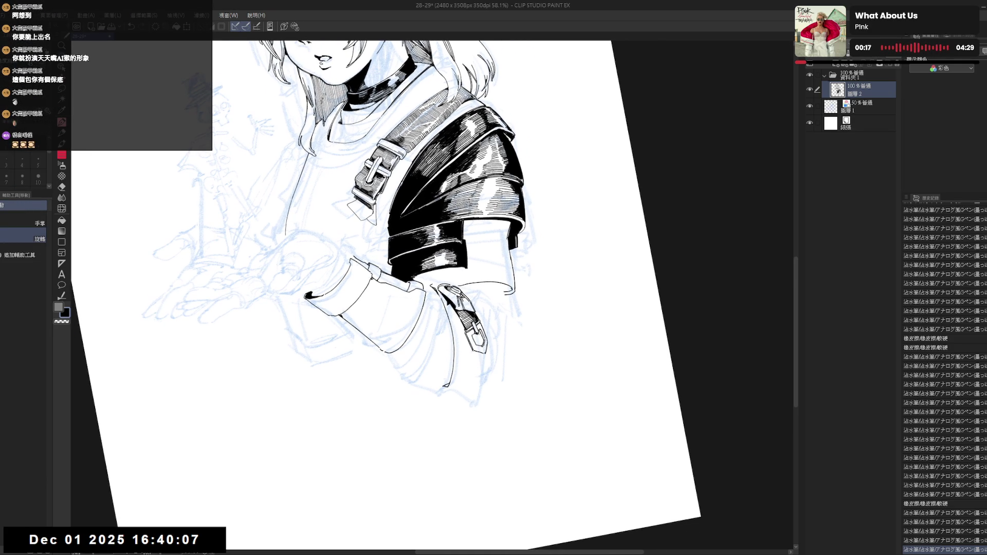
click(480, 336)
key(ctrl+z)
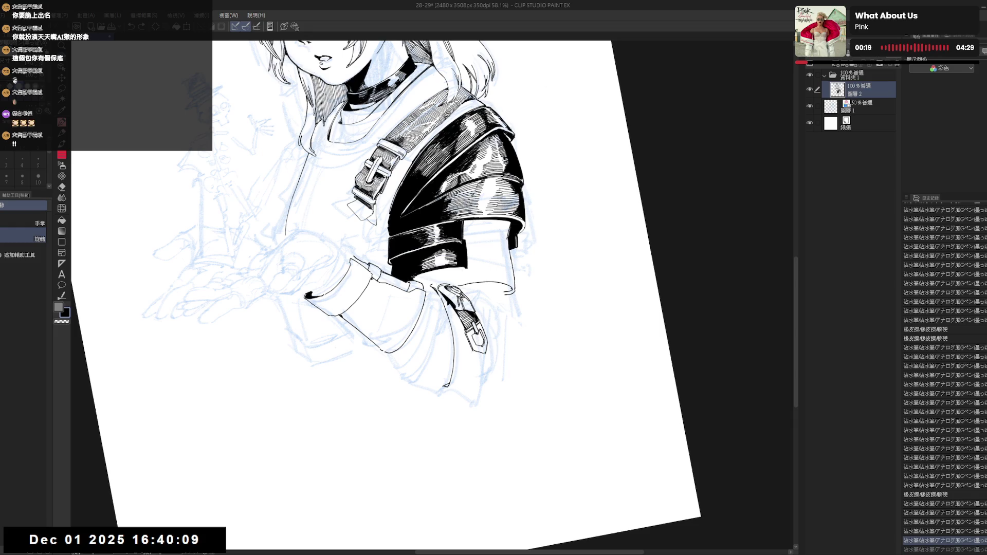
- Restore the strap detail strokes with the pen and reset the canvas rotation
key(p)
key(ctrl+y)
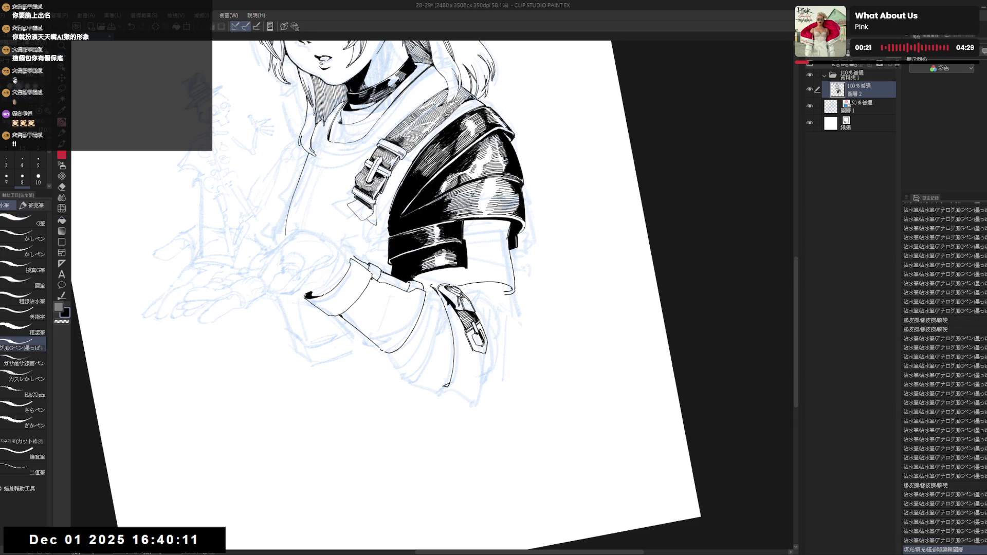
key(ctrl+y)
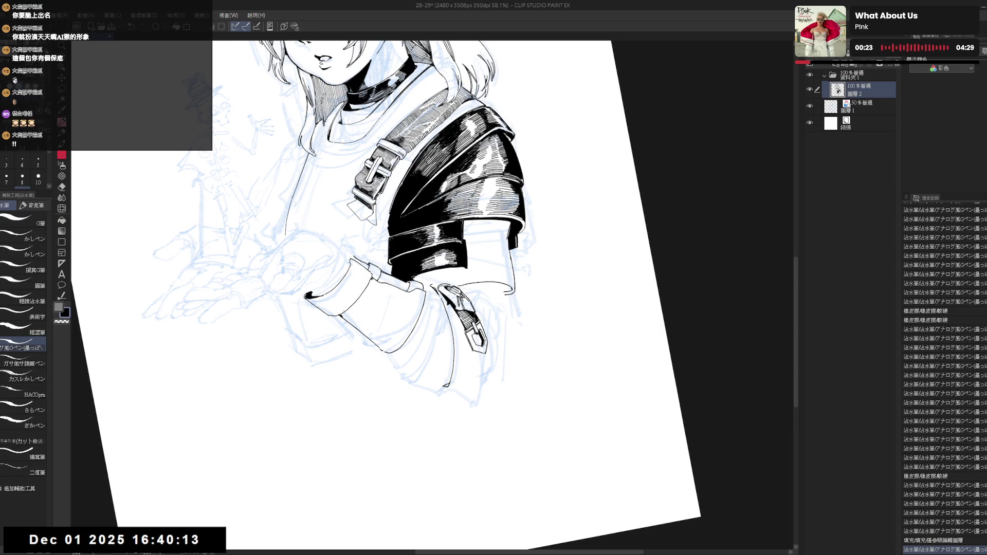
key(ctrl+y)
key(ctrl+y)
key(ctrl+y)
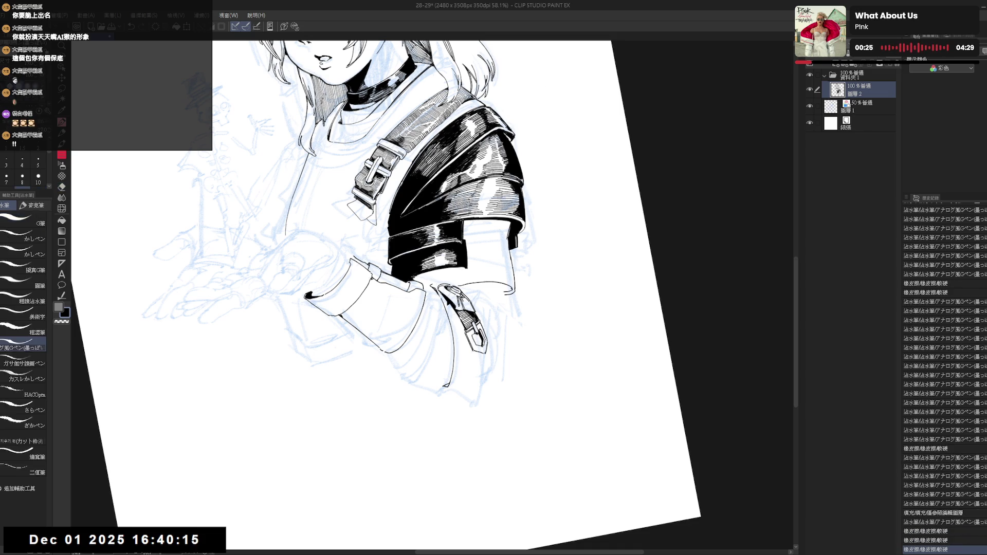
key(ctrl+r)
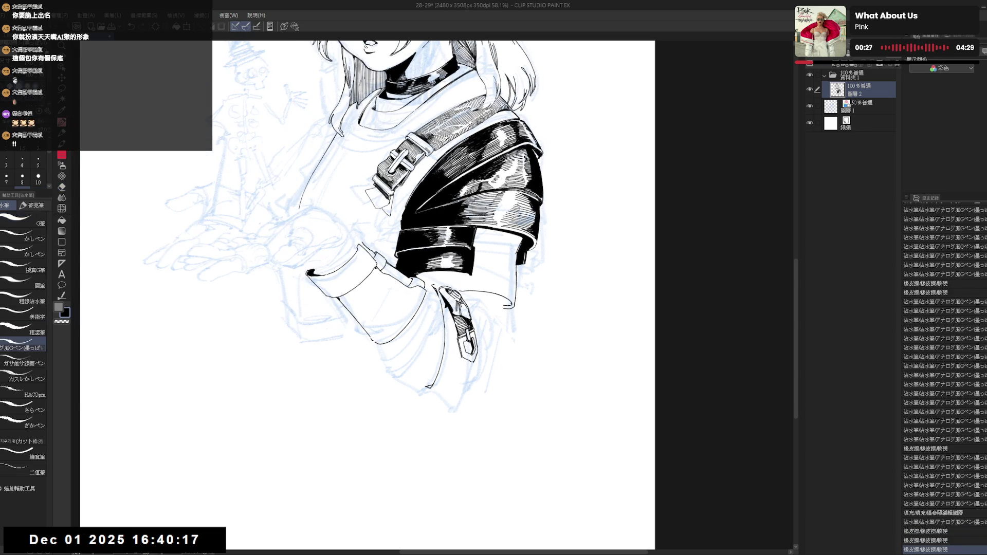
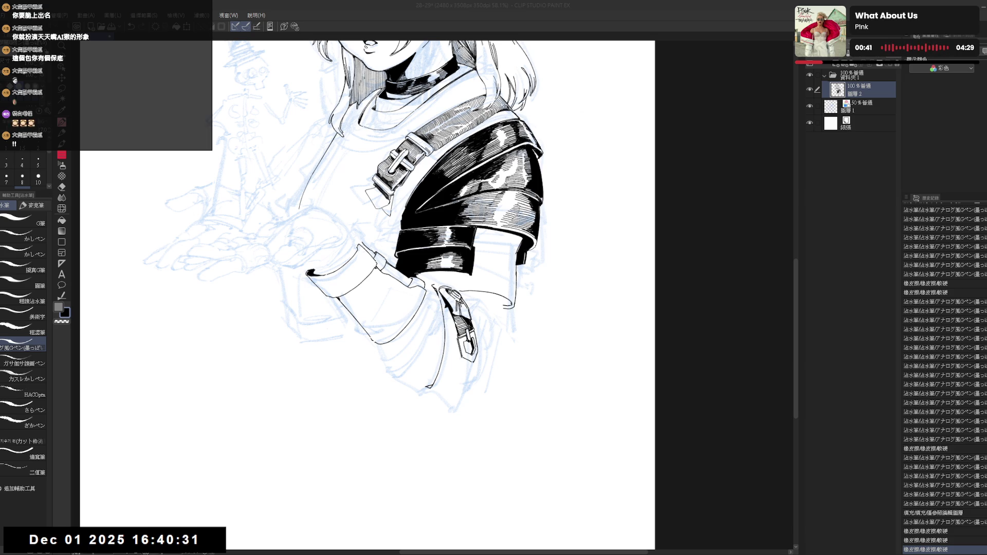
- Mirror and tilt the view to check the drawing, then undo and redo the last pen stroke
key(h)
mouse_move(388, 411)
mouse_down()
mouse_move(432, 419)
mouse_move(466, 354)
mouse_up()
key(e)
key(p)
key(ctrl+z)
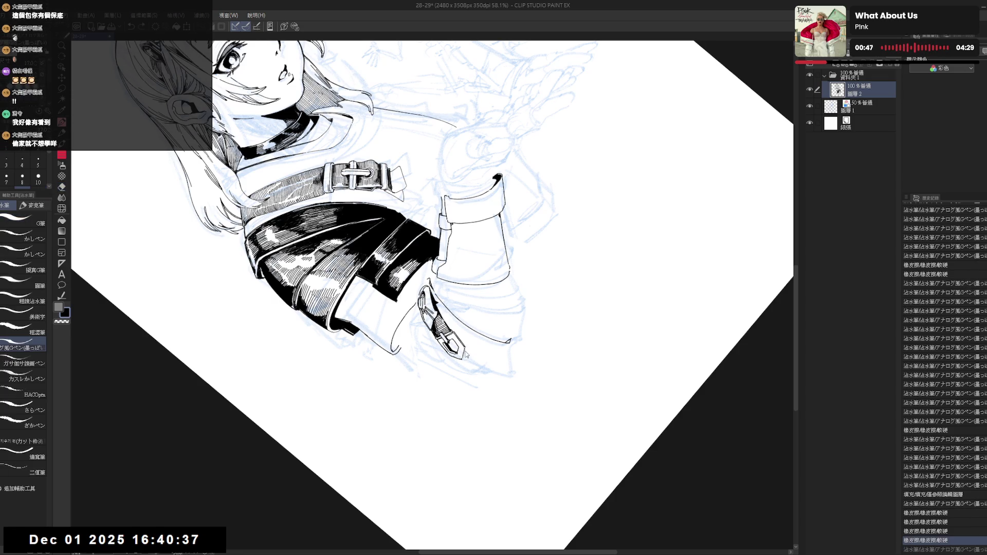
key(ctrl+y)
key(ctrl+@)
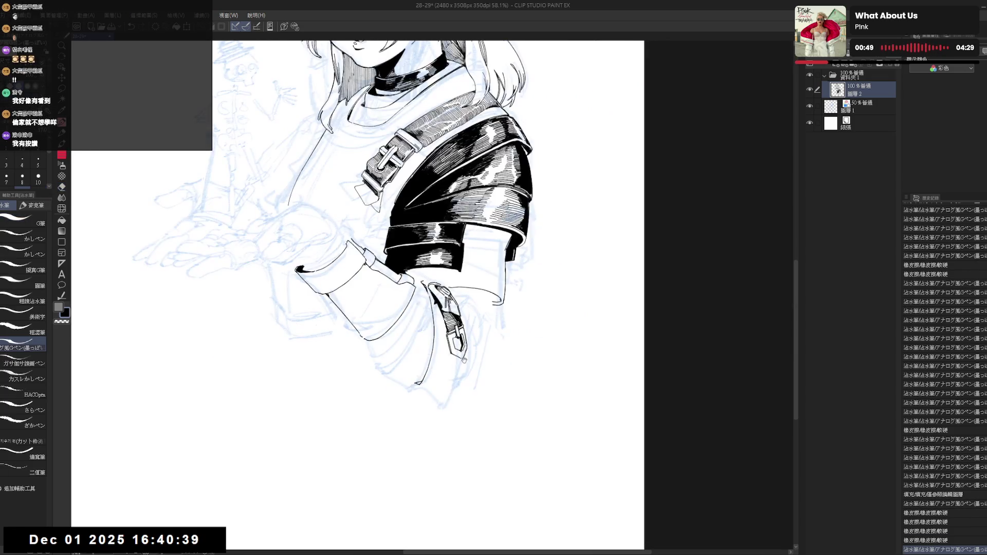
mouse_move(464, 361)
mouse_down()
mouse_move(462, 390)
mouse_move(466, 366)
mouse_up()
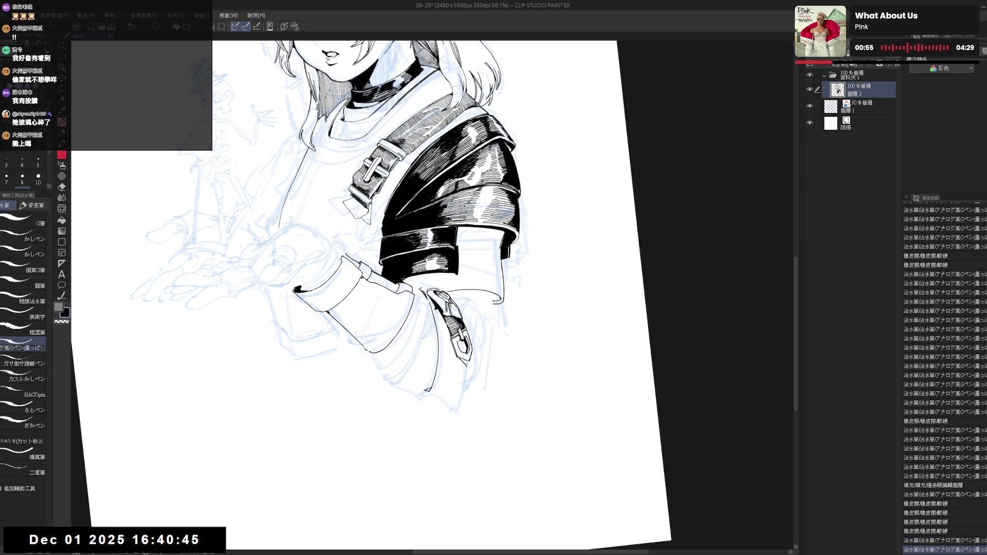
- Fill a small enclosed area of the shoulder pad with black and erase a stray mark
key(g)
click(472, 366)
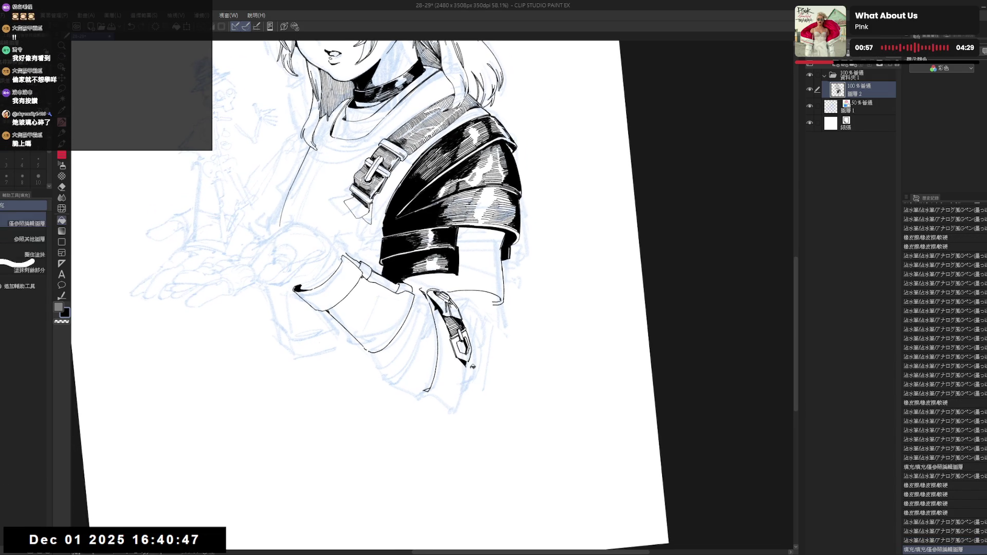
mouse_move(472, 366)
mouse_down()
mouse_move(486, 443)
mouse_move(520, 278)
mouse_up()
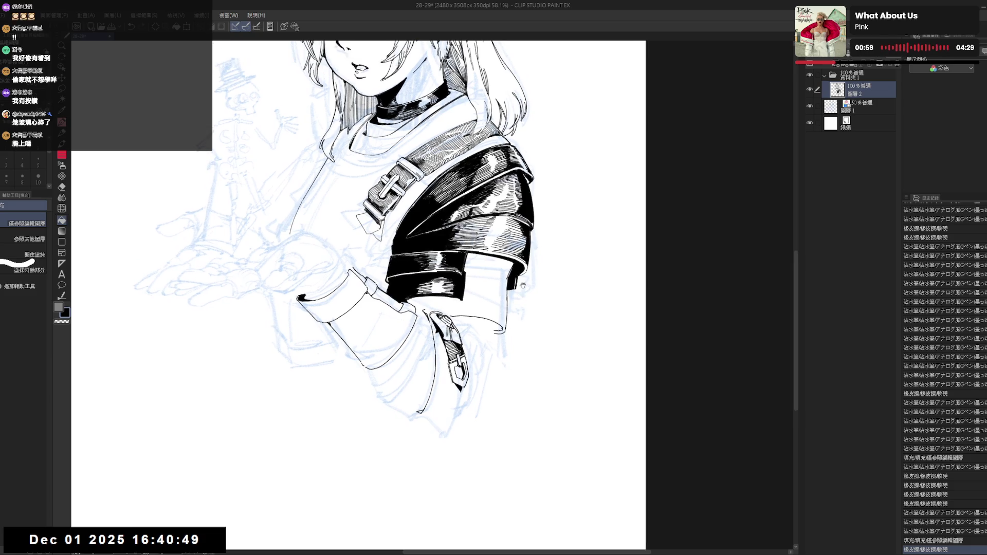
scroll(522, 285, down, 1)
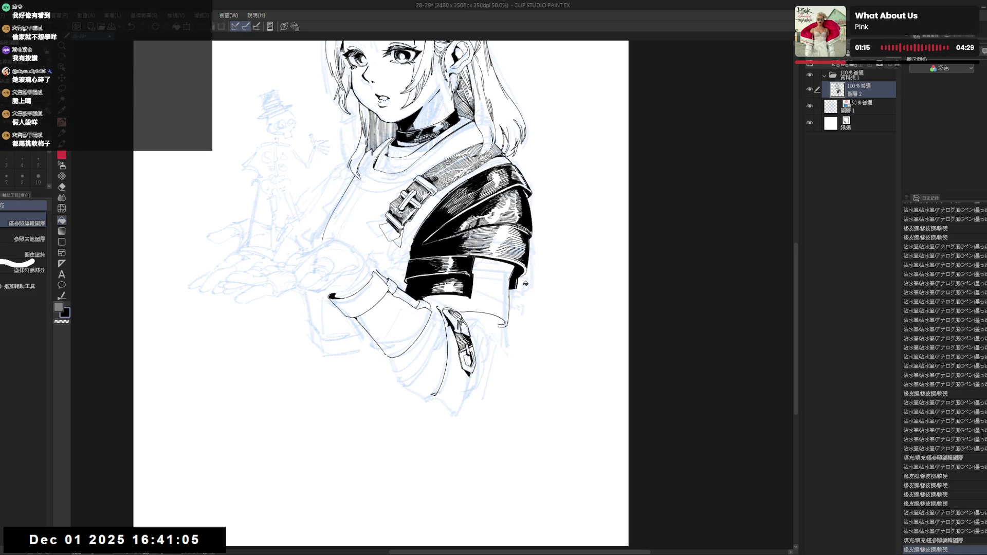
- Ink two lines over the hanging buckle strap, retrying the strokes with undo and redo
drag(524, 112, 532, 98)
key(p)
drag(456, 310, 465, 352)
key(ctrl+z)
key(ctrl+z)
drag(456, 310, 465, 347)
key(ctrl+z)
key(ctrl+z)
key(ctrl+z)
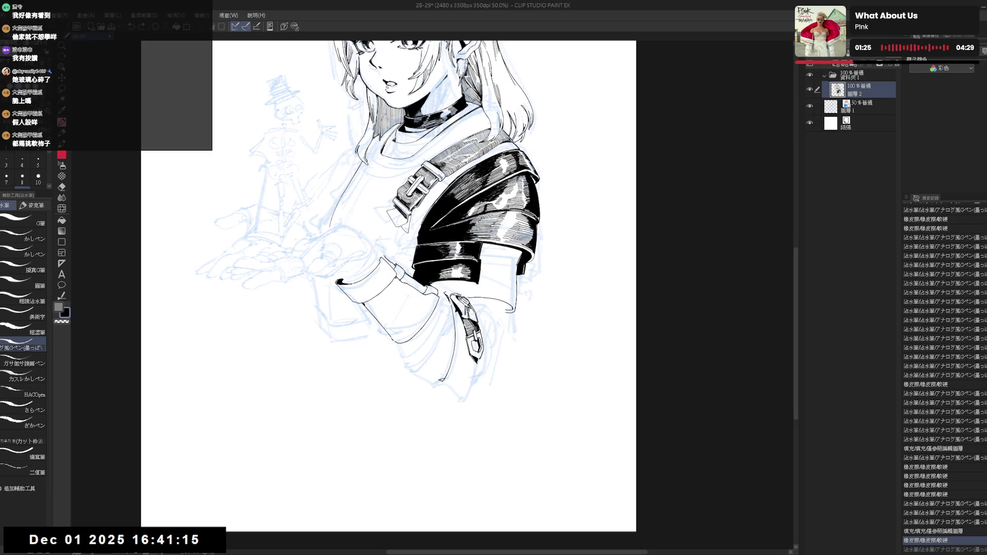
key(ctrl+y)
- Erase a small spot on the strap and ink the strap's bottom tip
mouse_move(507, 287)
mouse_down()
mouse_move(502, 268)
mouse_move(509, 303)
mouse_move(491, 370)
mouse_up()
key(e)
click(489, 367)
key(p)
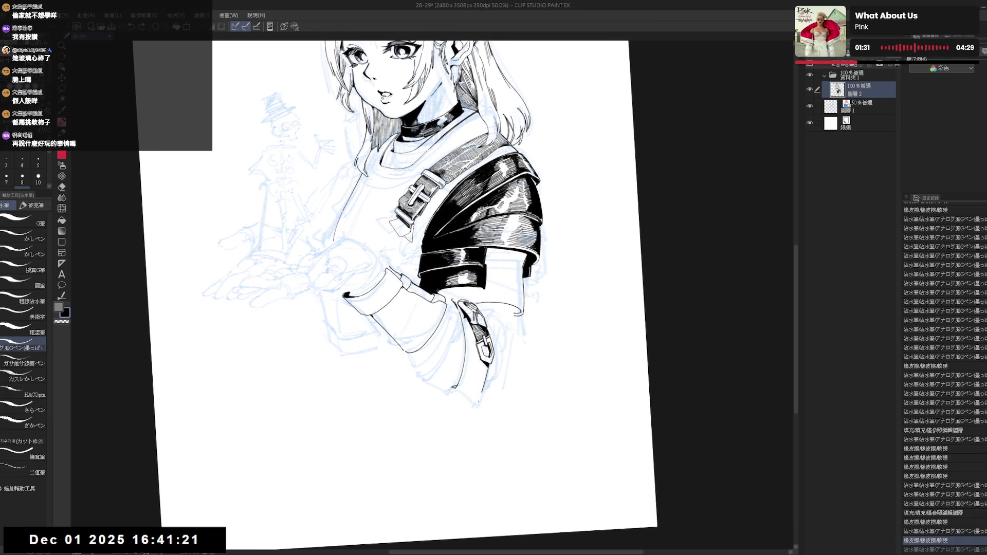
key(ctrl+y)
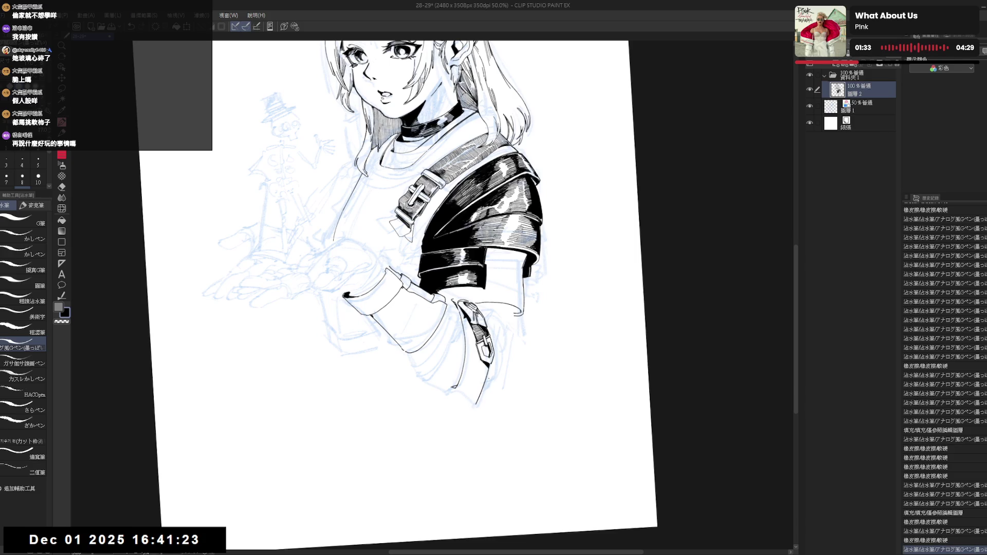
mouse_move(484, 385)
mouse_down()
mouse_move(476, 407)
mouse_move(425, 415)
mouse_move(509, 410)
mouse_up()
key(ctrl+z)
key(ctrl+0)
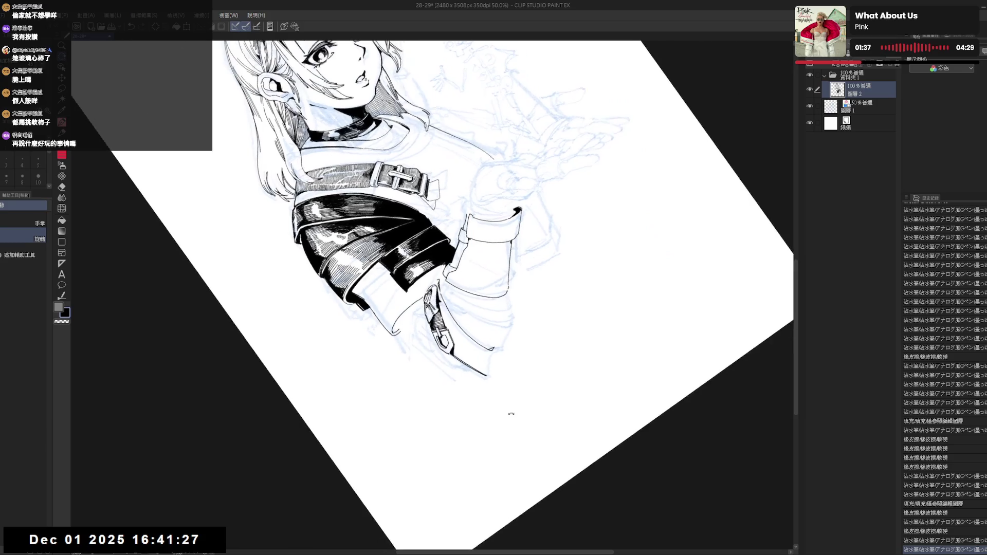
drag(493, 349, 489, 377)
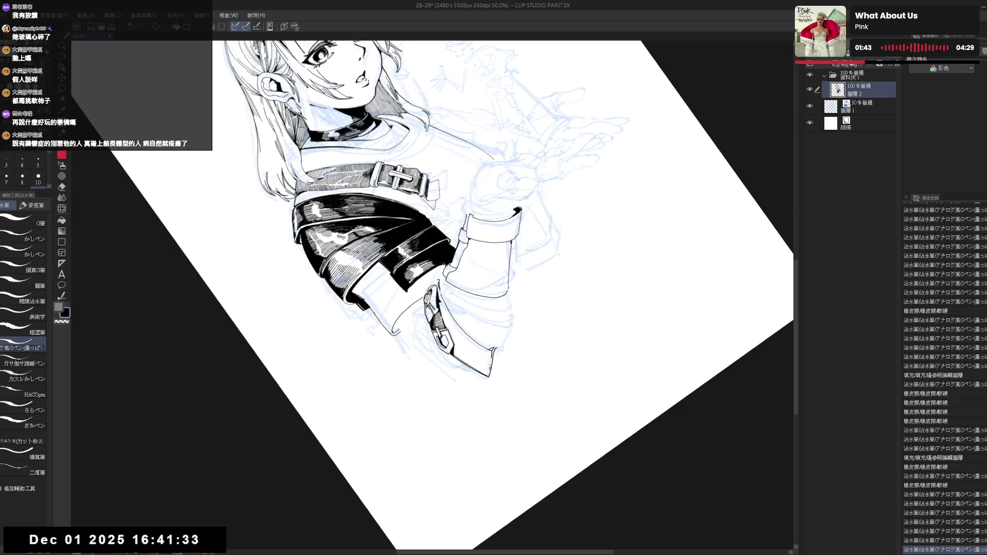
- Remove a stray stroke by the sleeve and ink a line down the sleeve edge
drag(431, 288, 339, 349)
mouse_move(376, 391)
mouse_down()
mouse_move(491, 429)
mouse_move(545, 423)
mouse_up()
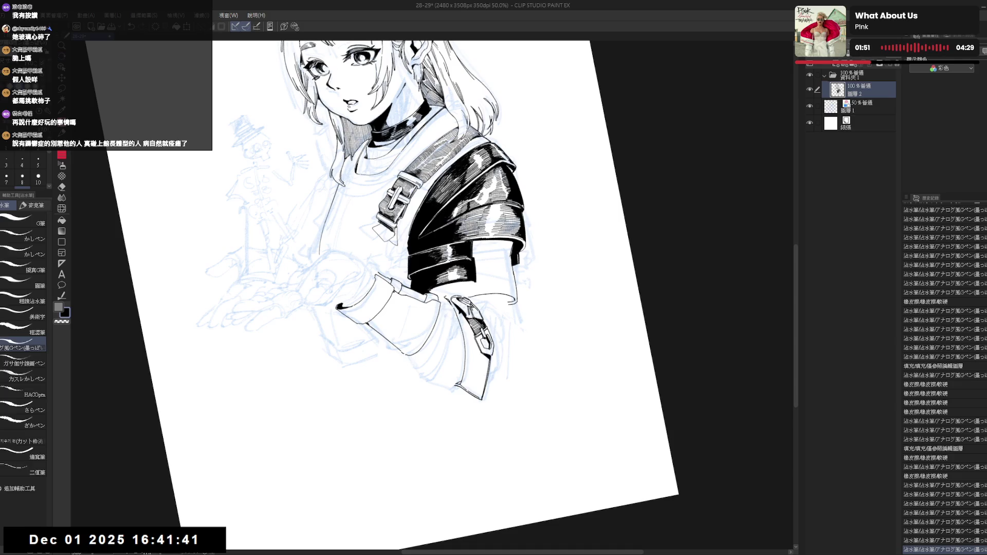
key(e)
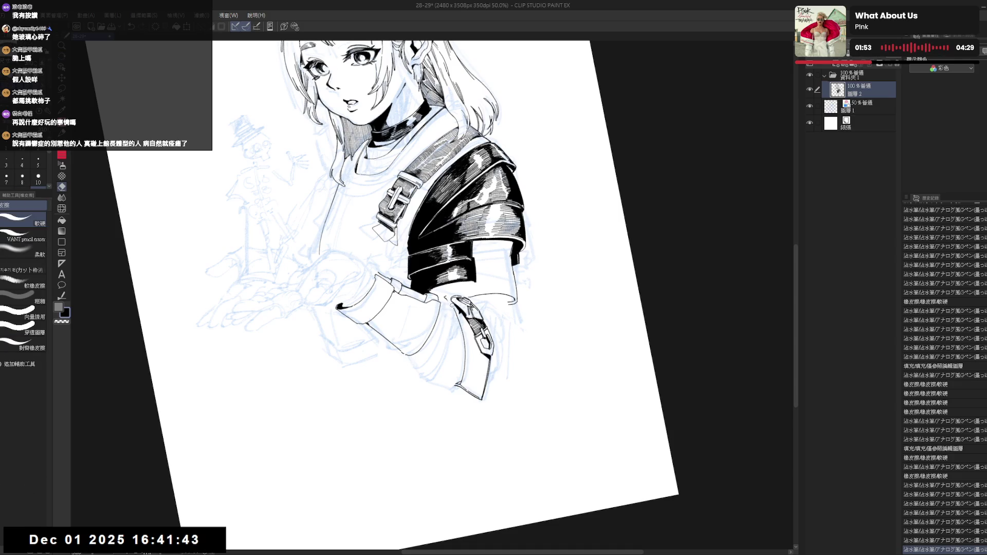
click(446, 297)
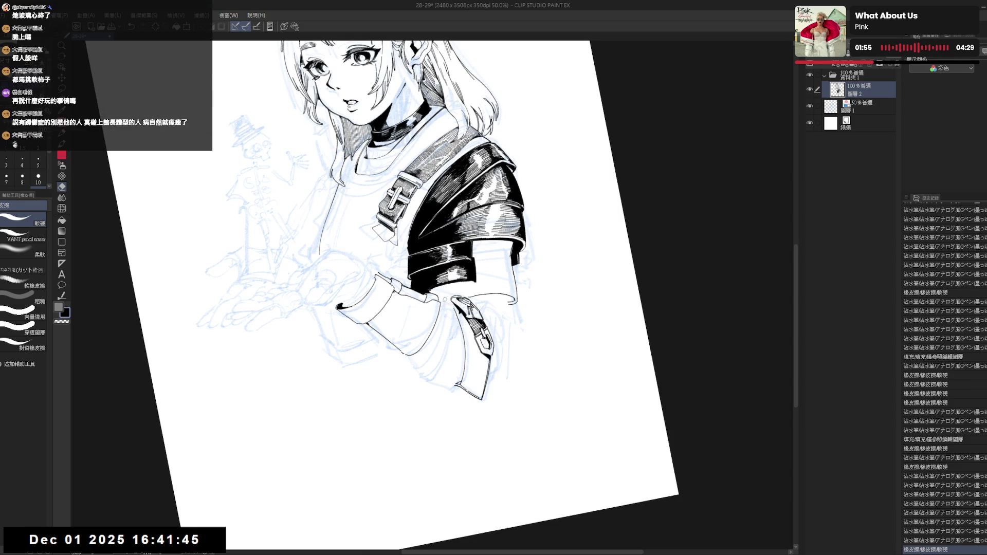
key(p)
mouse_move(446, 351)
mouse_down()
mouse_move(431, 380)
mouse_move(444, 389)
mouse_up()
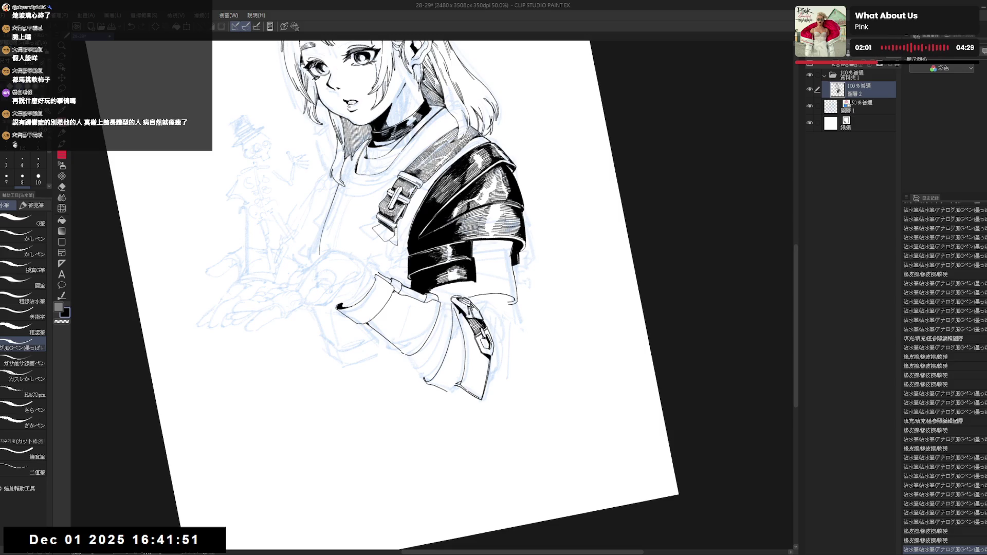
key(ctrl+at)
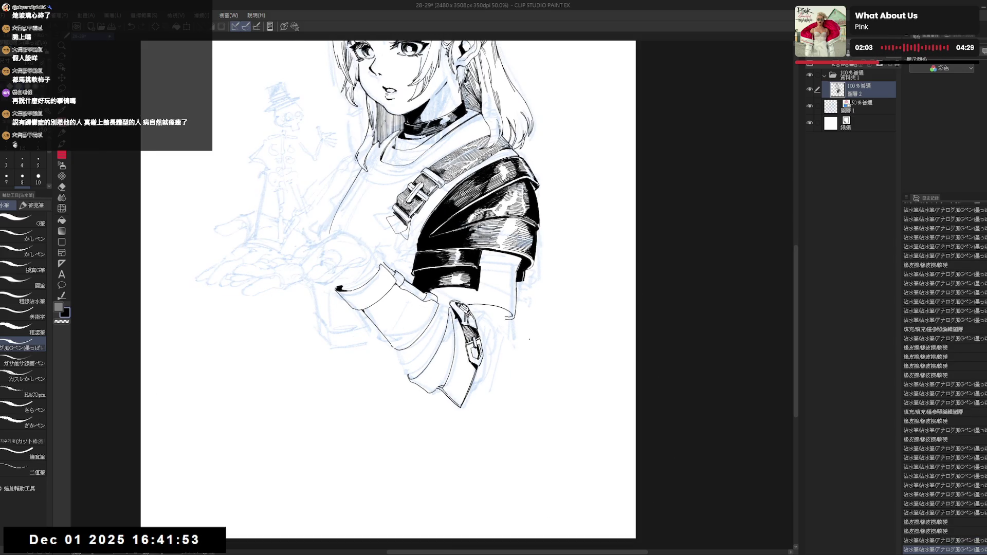
- Zoom out to review, then erase the dark stroke on the sleeve edge
scroll(514, 317, down, 3)
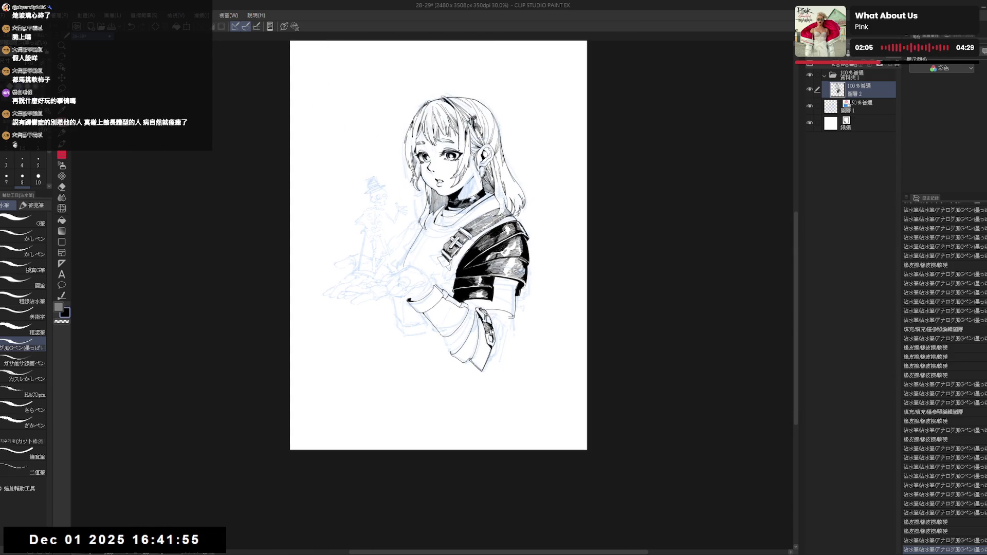
scroll(498, 282, up, 3)
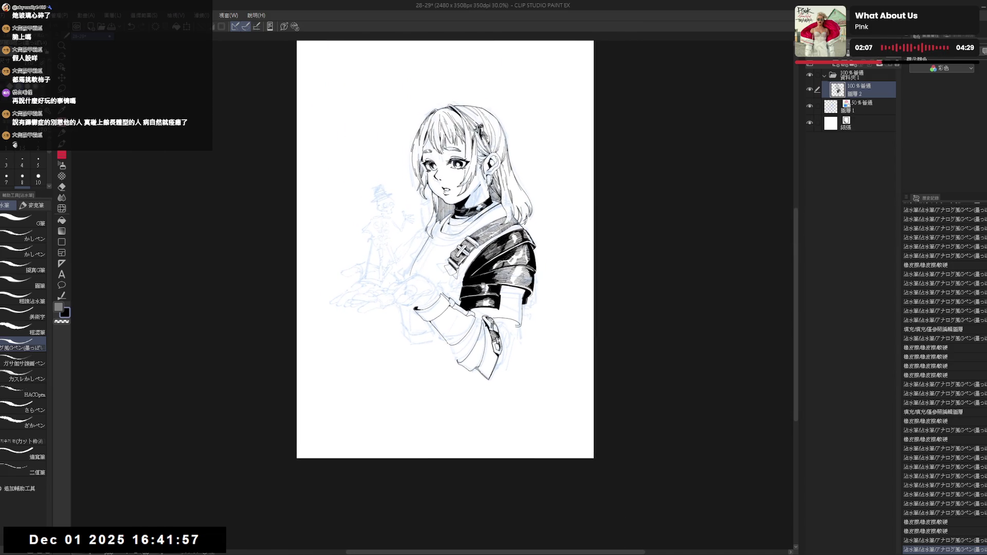
scroll(454, 302, up, 1)
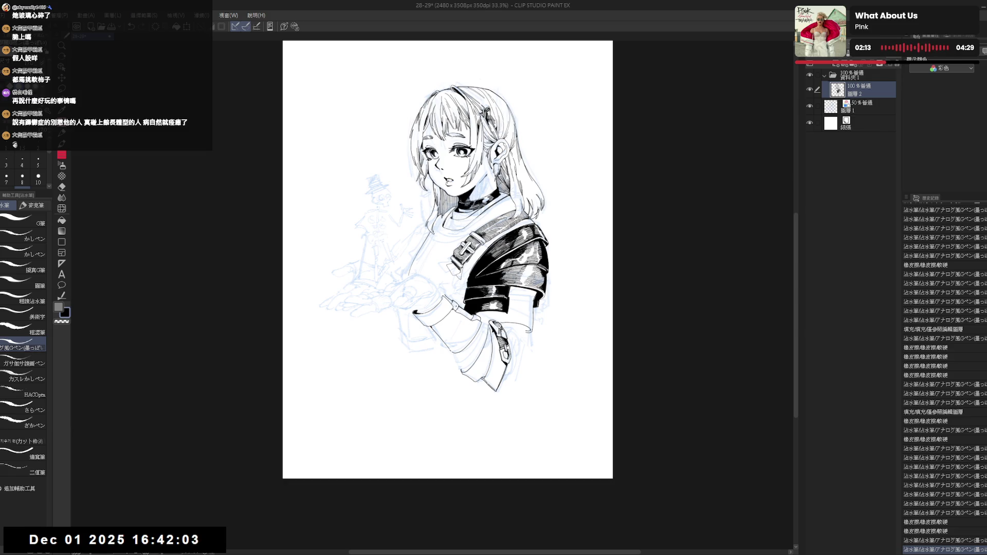
scroll(420, 328, up, 1)
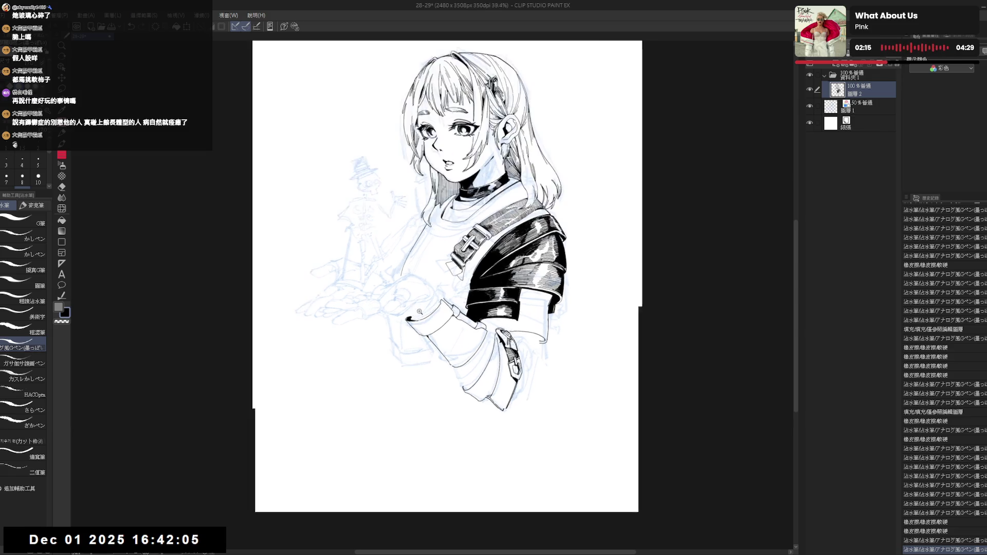
key(e)
mouse_move(403, 319)
mouse_down()
mouse_move(425, 318)
mouse_move(462, 362)
mouse_up()
- Add two short pen strokes near the sleeve, keeping them after an undo and redo
key(r)
key(p)
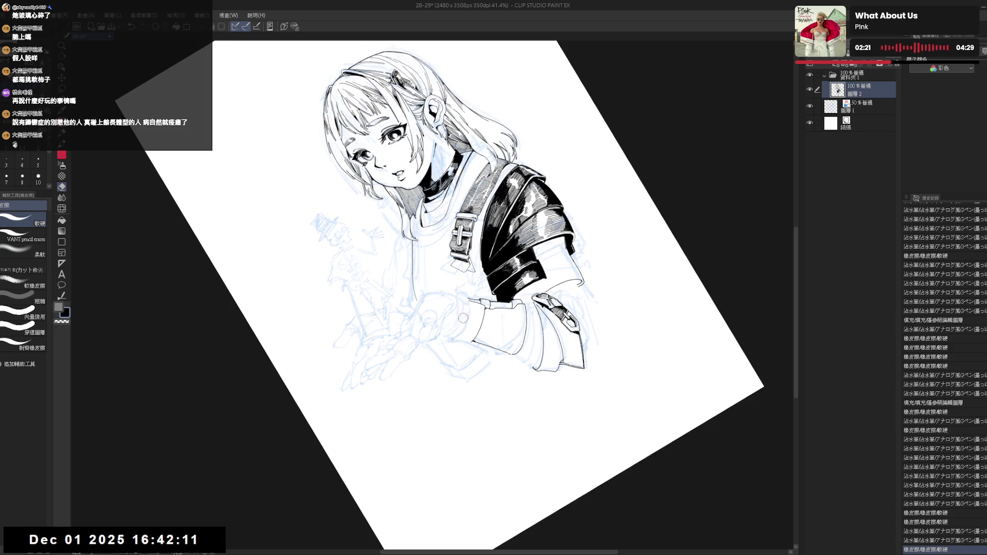
click(471, 305)
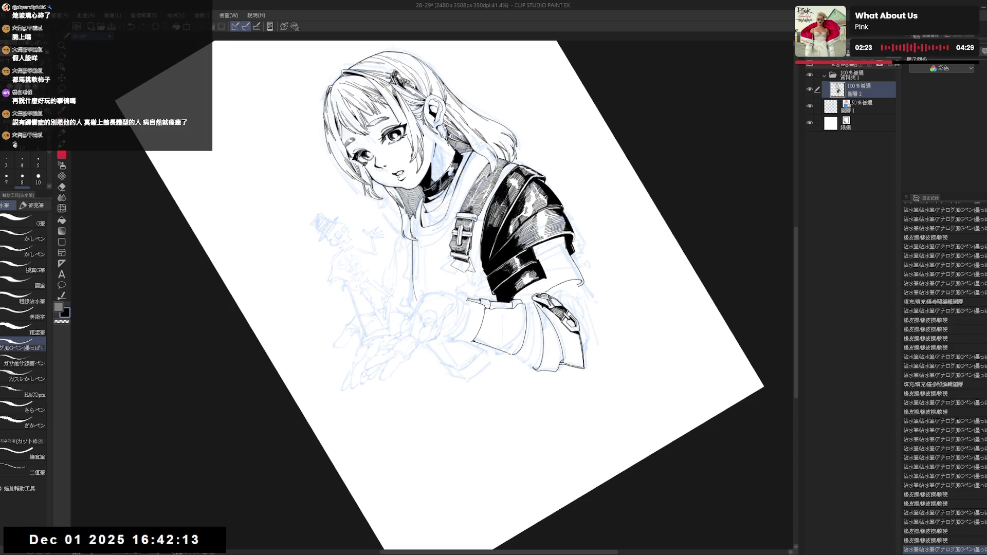
click(471, 305)
key(ctrl+z)
key(ctrl+z)
key(ctrl+y)
key(ctrl+y)
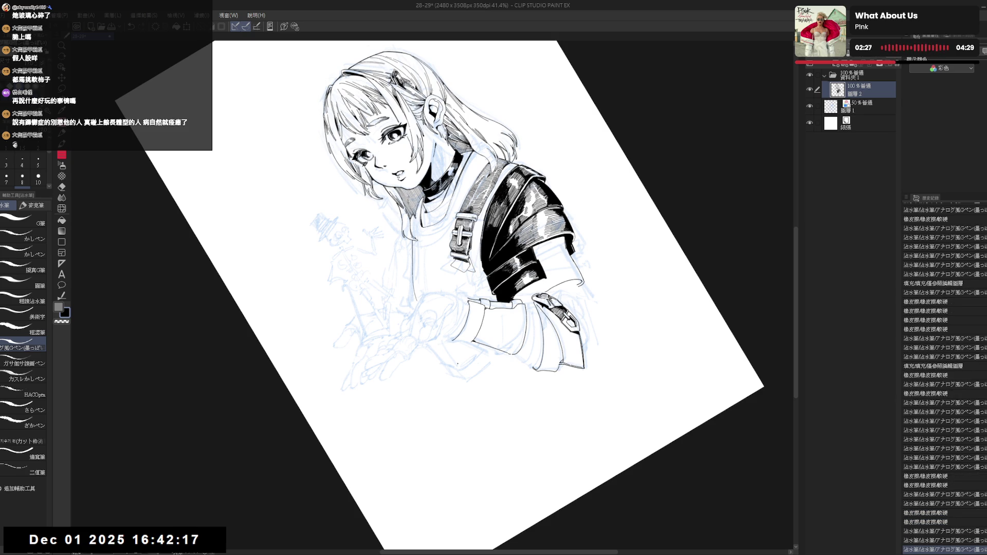
key(ctrl+0)
- Mirror and rotate the view to check the linework, and undo the last cuff stroke
key(h)
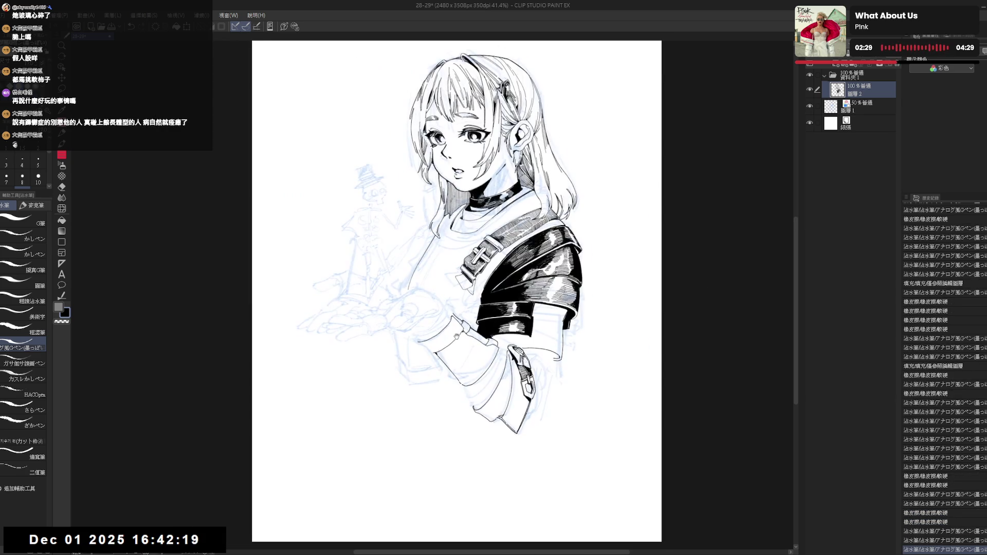
key(r)
drag(439, 375, 476, 368)
key(ctrl+at)
key(ctrl+0)
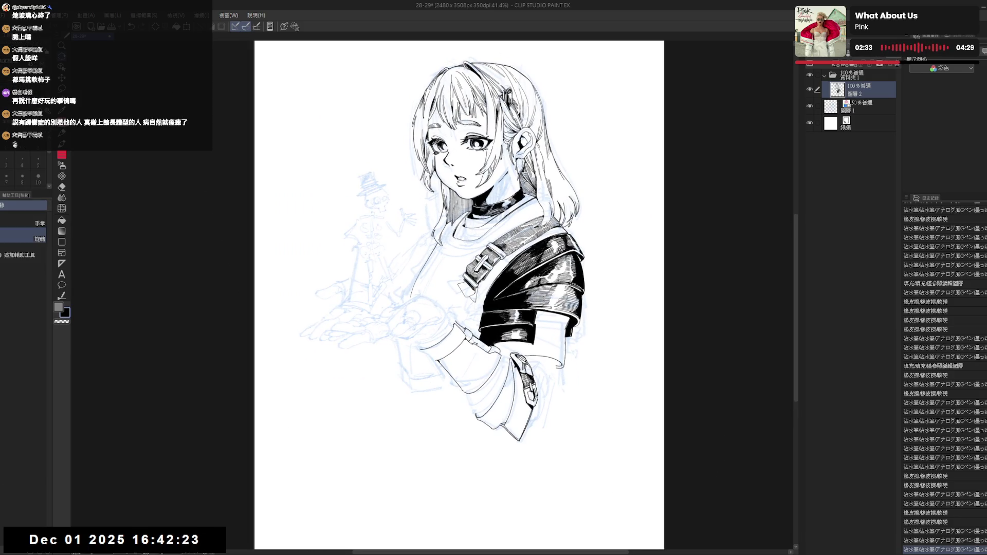
drag(456, 359, 474, 325)
key(p)
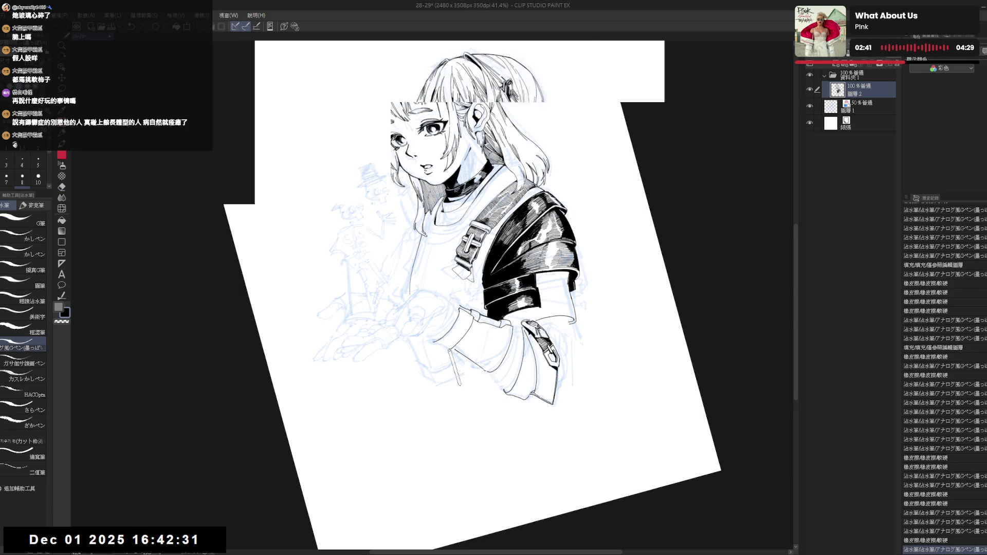
key(ctrl+@)
key(ctrl+z)
- Erase a small mark on the sleeve and return to the pen with the view straightened
key(minus)
key(minus)
key(minus)
key(e)
mouse_move(451, 337)
mouse_down()
mouse_move(462, 299)
mouse_move(457, 332)
mouse_move(426, 341)
mouse_up()
key(p)
key(ctrl+at)
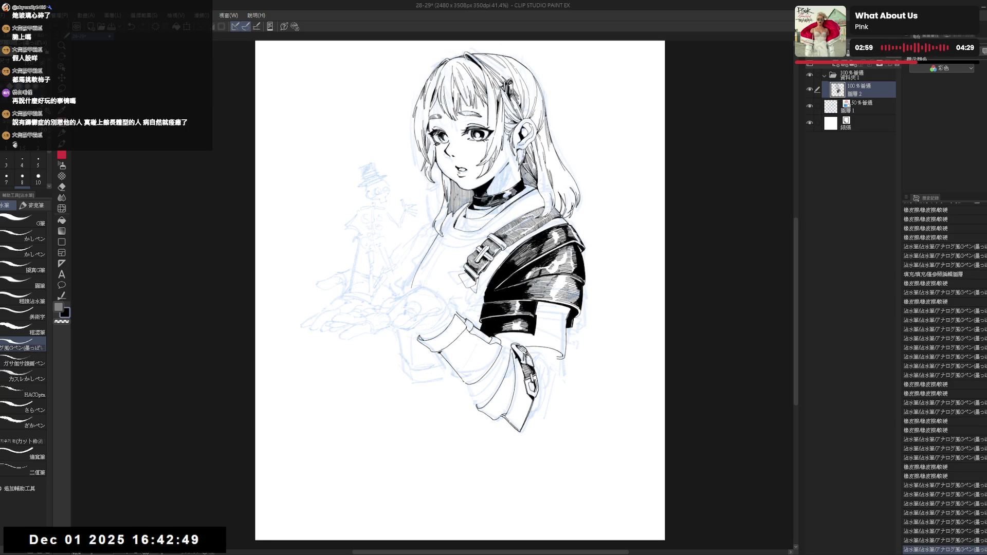
- Erase small marks around the sleeve cuff after mirroring the view to check it
key(h)
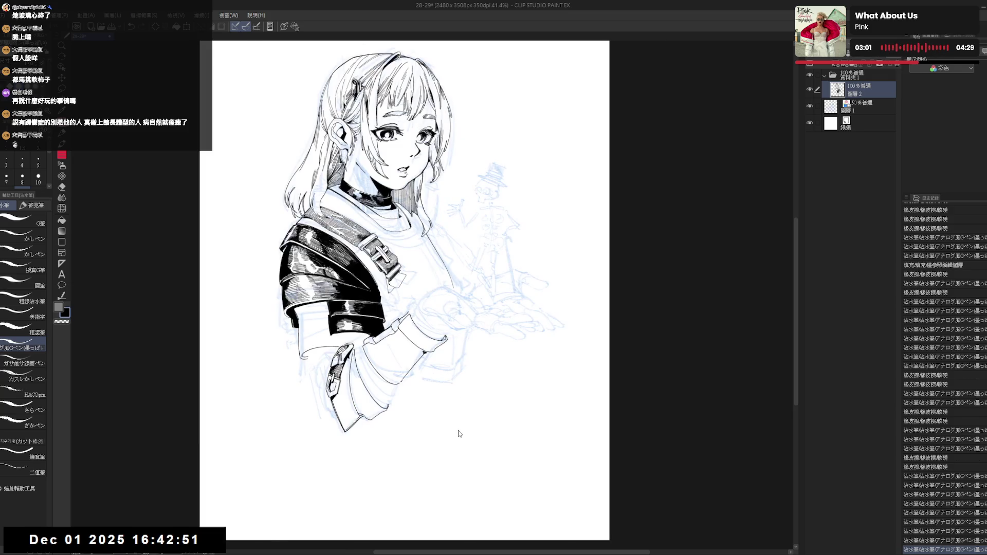
key(h)
mouse_move(486, 431)
mouse_down()
mouse_move(476, 416)
mouse_move(498, 390)
mouse_up()
mouse_move(482, 428)
mouse_down()
mouse_move(447, 349)
mouse_move(436, 293)
mouse_move(421, 319)
mouse_up()
drag(441, 284, 437, 291)
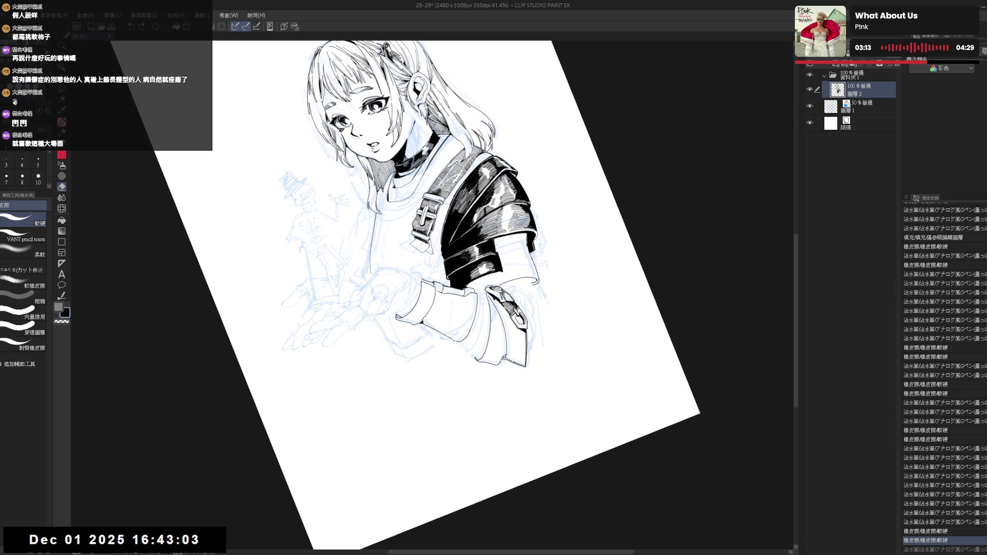
key(ctrl+0)
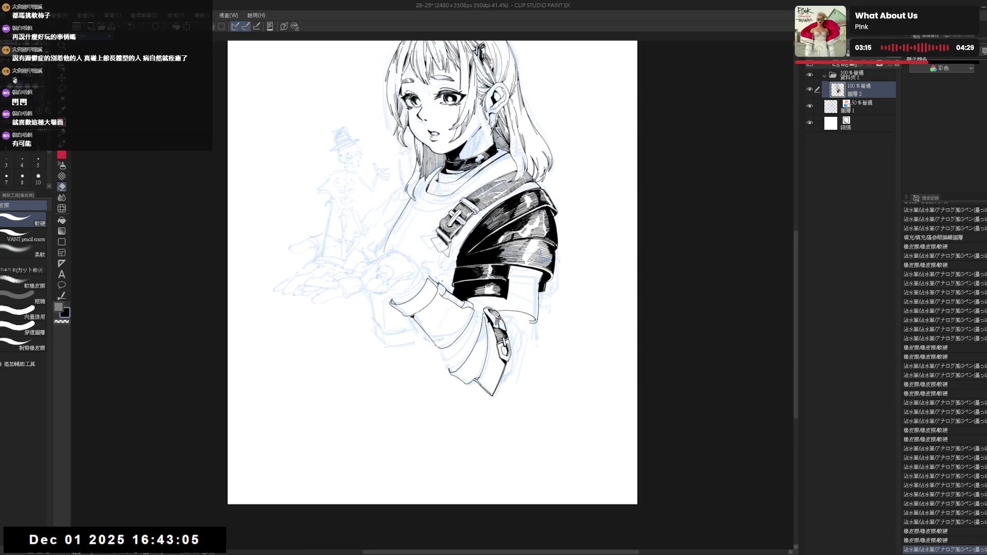
scroll(432, 272, up, 2)
scroll(441, 214, up, 1)
- Tilt the view about 20–25° and erase along the shoulder pad linework
key(r)
mouse_move(508, 384)
mouse_down()
mouse_move(491, 306)
mouse_move(535, 329)
mouse_up()
key(r)
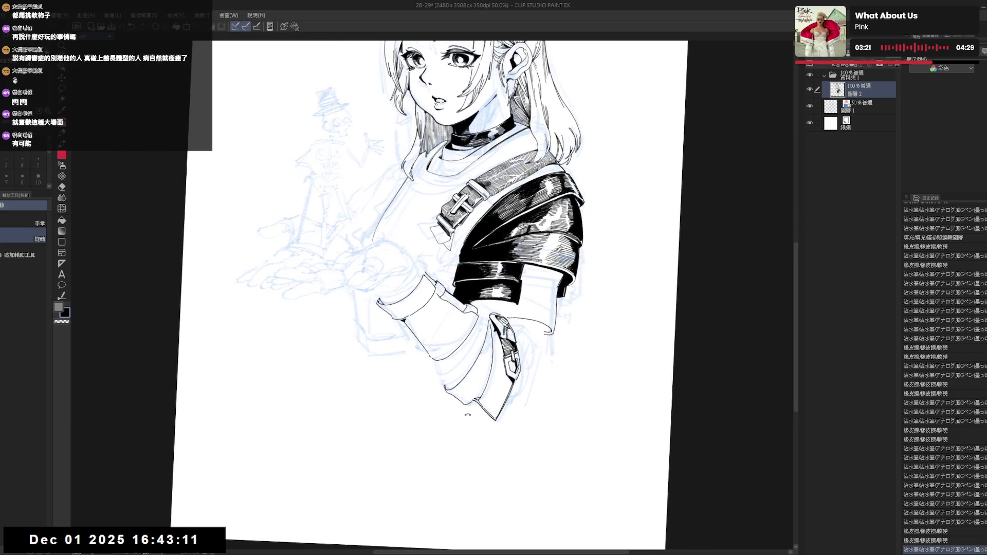
key(e)
mouse_move(473, 400)
mouse_down()
mouse_move(503, 373)
mouse_move(480, 329)
mouse_up()
key(r)
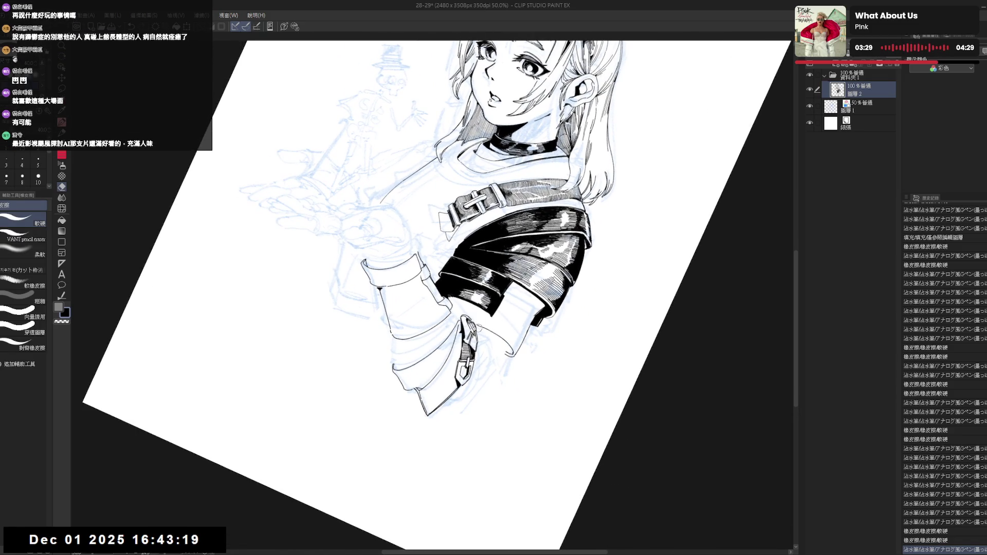
mouse_move(456, 327)
mouse_down()
mouse_move(474, 344)
mouse_move(466, 383)
mouse_move(451, 334)
mouse_move(424, 365)
mouse_move(440, 316)
mouse_move(428, 304)
mouse_move(445, 343)
mouse_up()
- Ink small touch-up strokes on the shoulder pad, replacing two with a cleaner stroke
key(p)
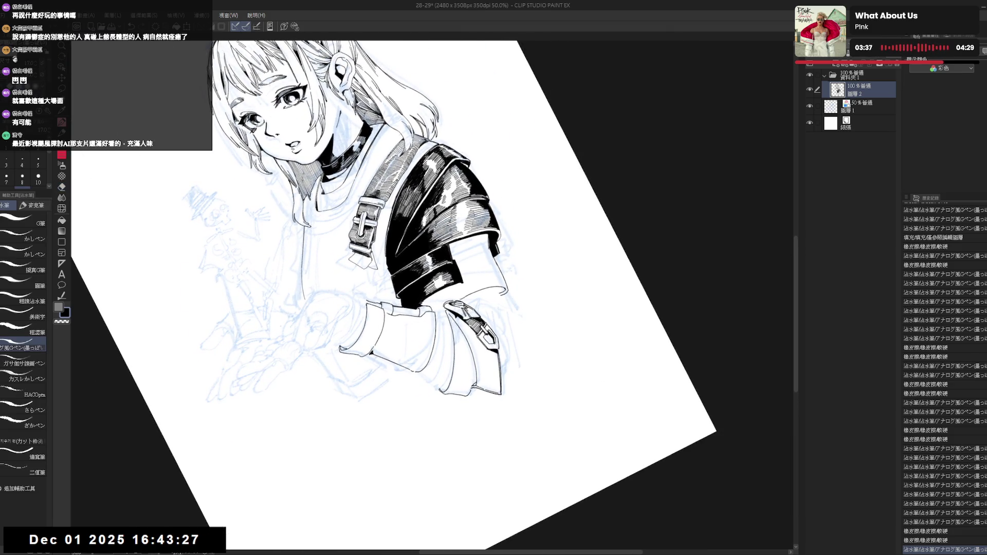
drag(441, 308, 445, 313)
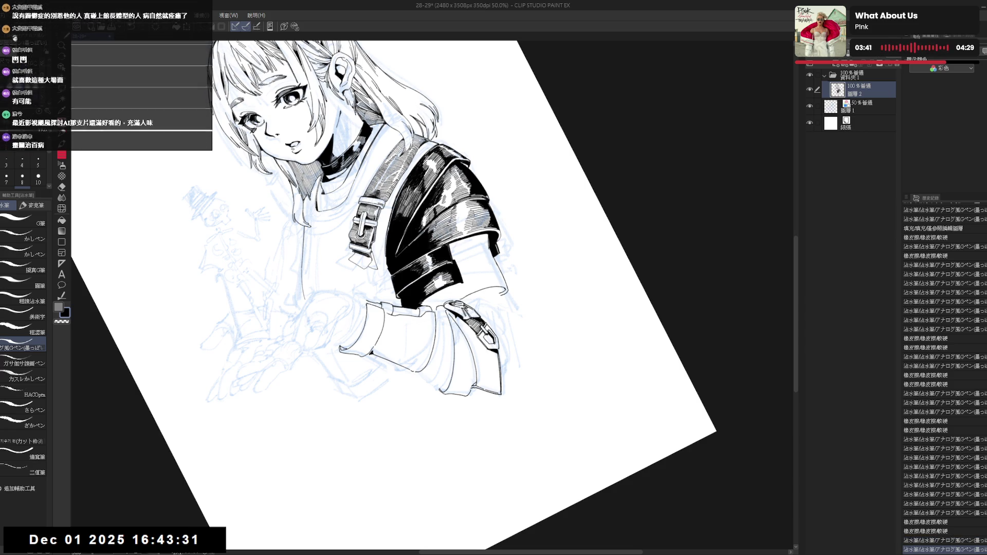
drag(440, 309, 444, 315)
key(ctrl+z)
key(ctrl+z)
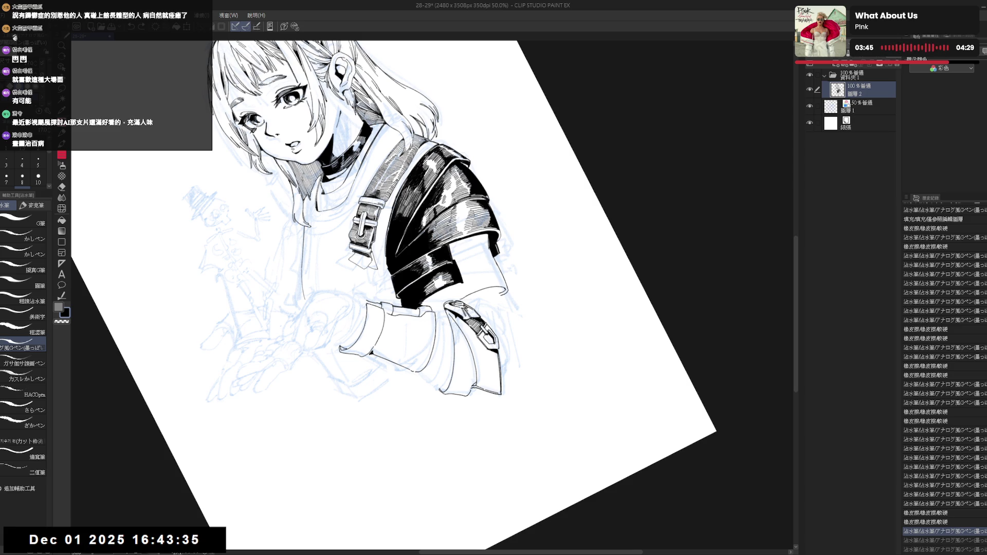
drag(440, 309, 444, 315)
key(ctrl+at)
- Flip and rotate the view to check the pad, keeping the last pen stroke after undo/redo
key(e)
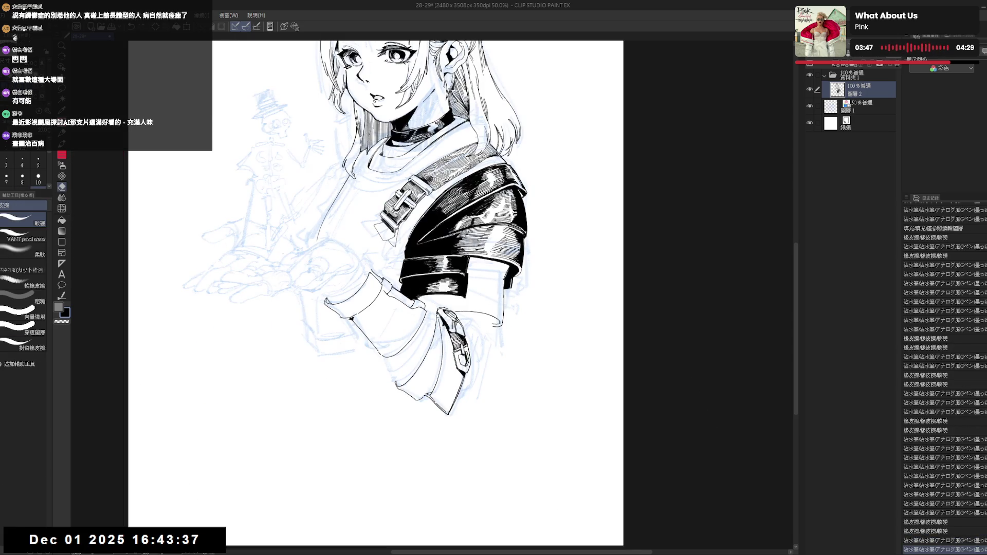
key(p)
key(h)
key(r)
drag(423, 361, 429, 324)
key(e)
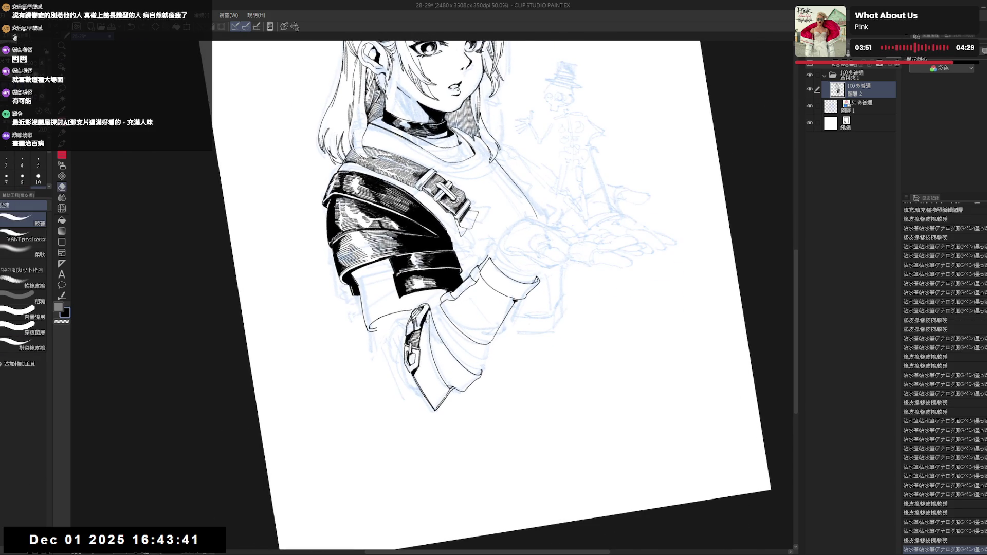
key(p)
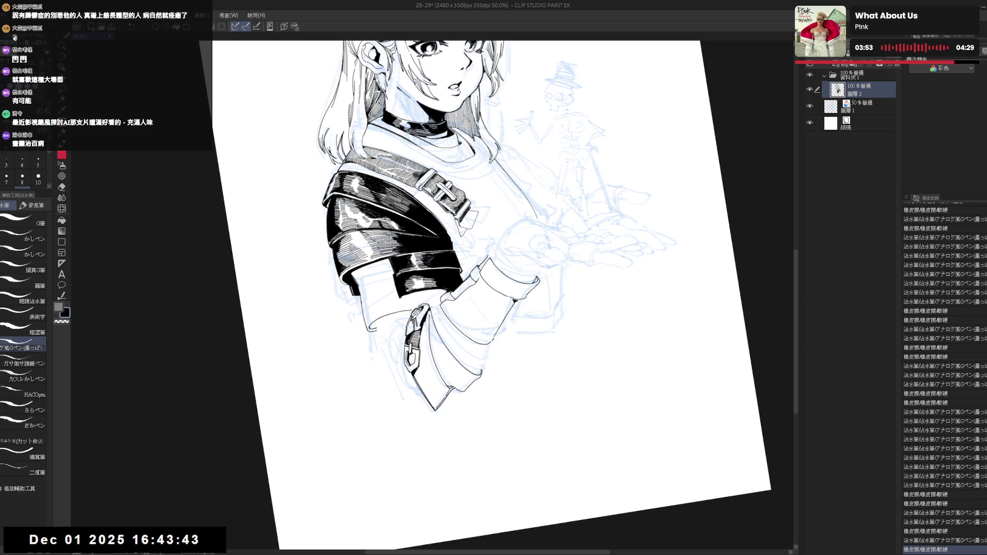
key(ctrl+z)
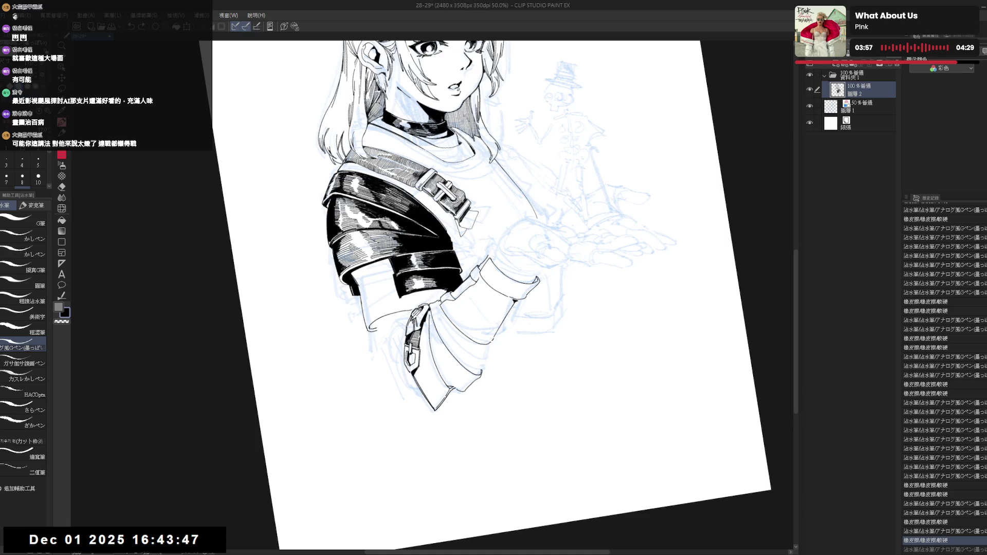
key(ctrl+y)
key(e)
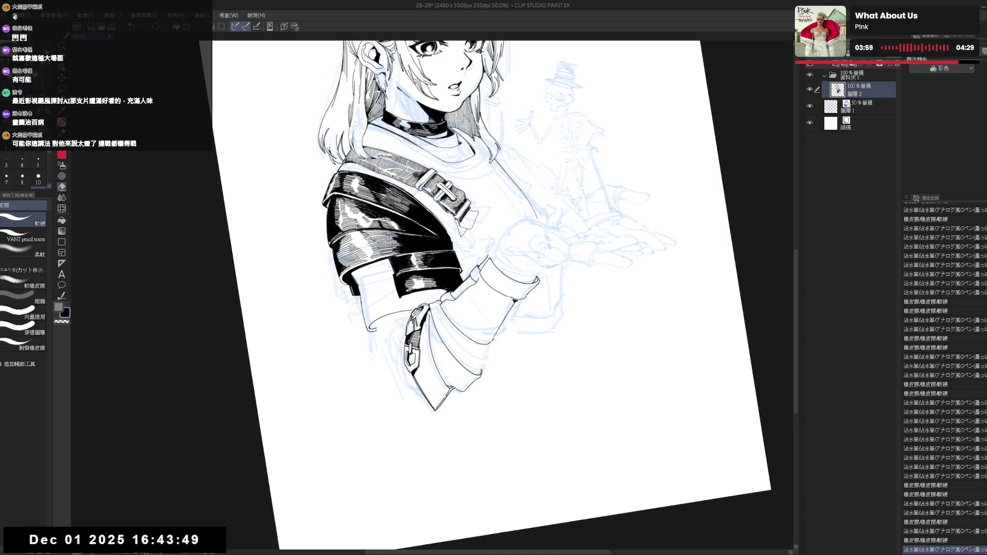
key(p)
key(asciicircum)
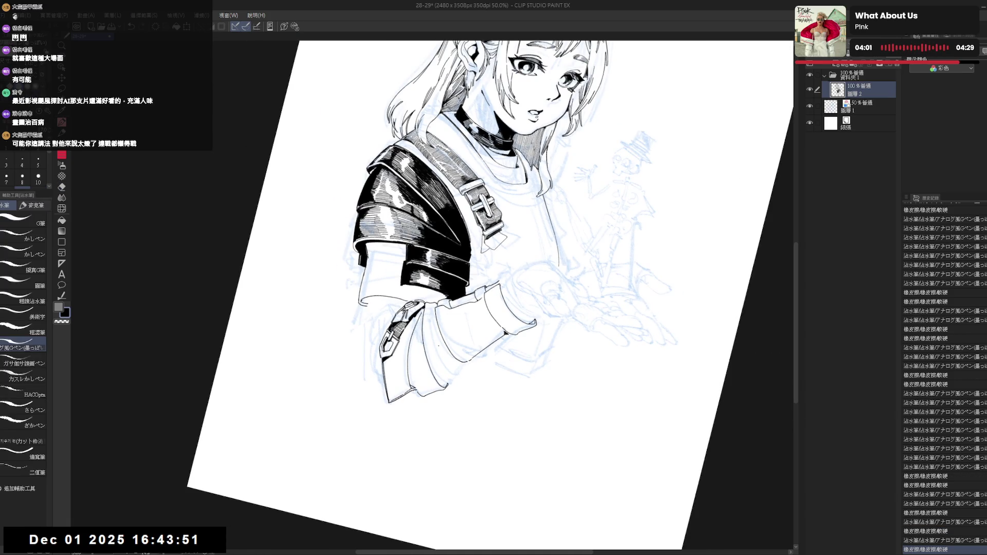
- Erase stray ink specks near the sleeve and dab a small ink mark there
key(asciicircum)
key(h)
key(r)
drag(392, 408, 426, 352)
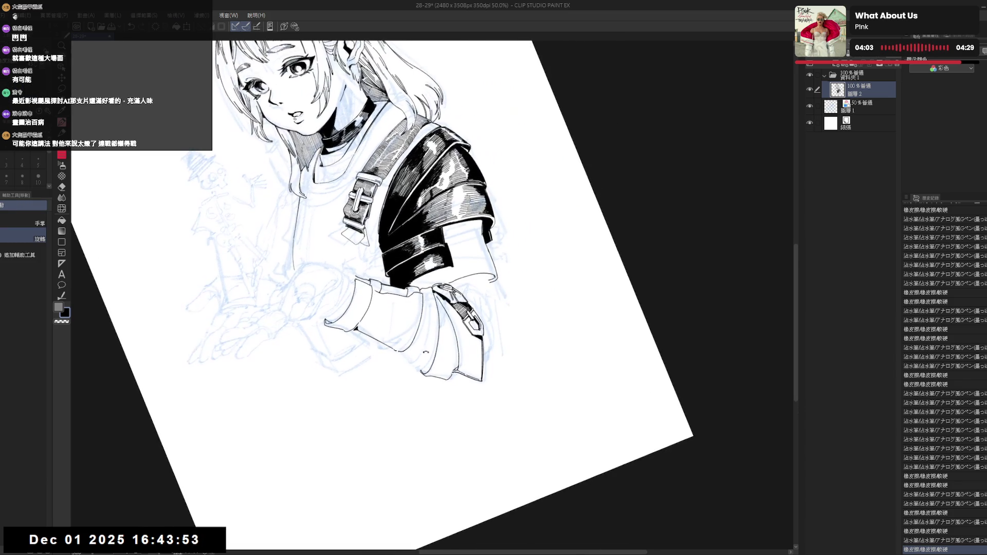
key(e)
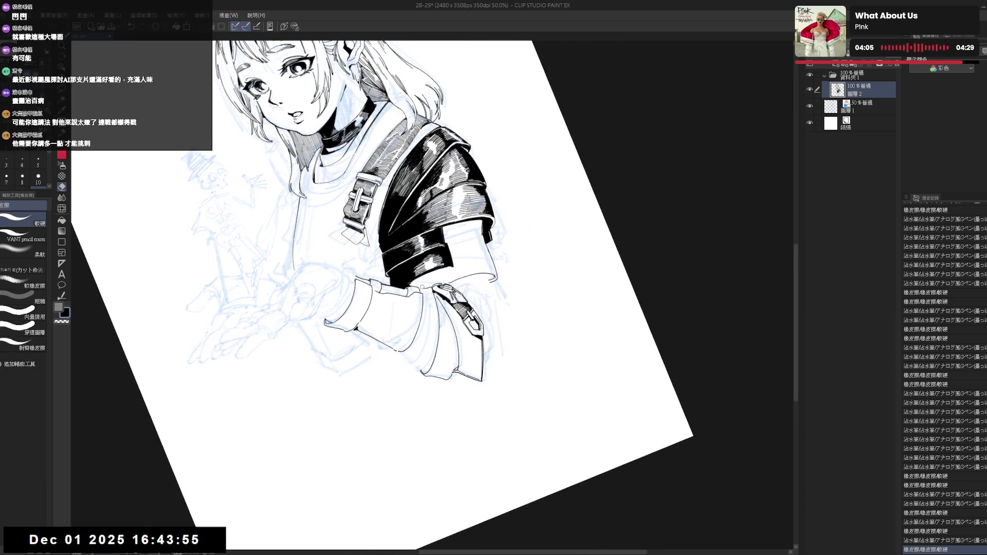
click(422, 287)
key(p)
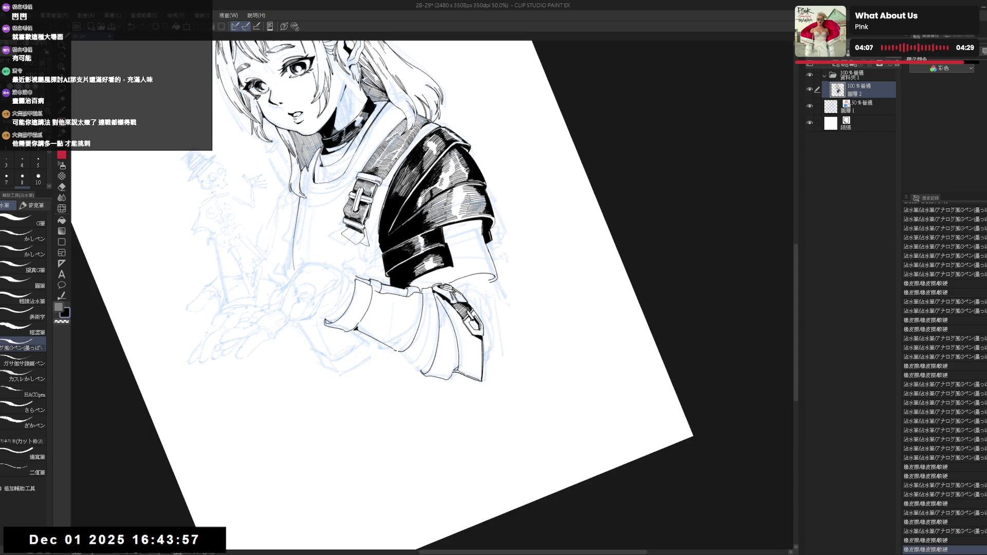
click(421, 289)
key(e)
click(421, 291)
- Draw a short dark stroke along the cuff and a tiny stroke below the sleeve
key(p)
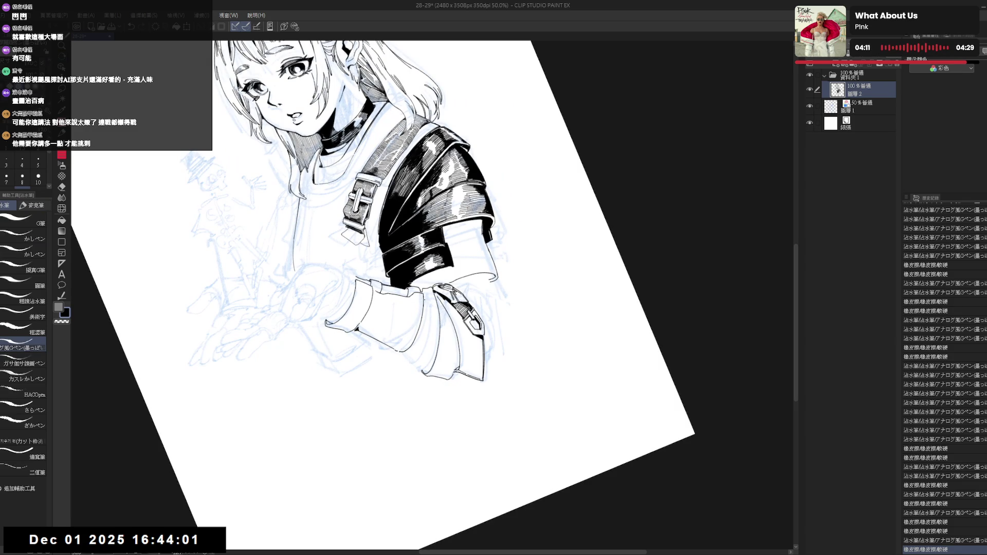
drag(422, 318, 419, 353)
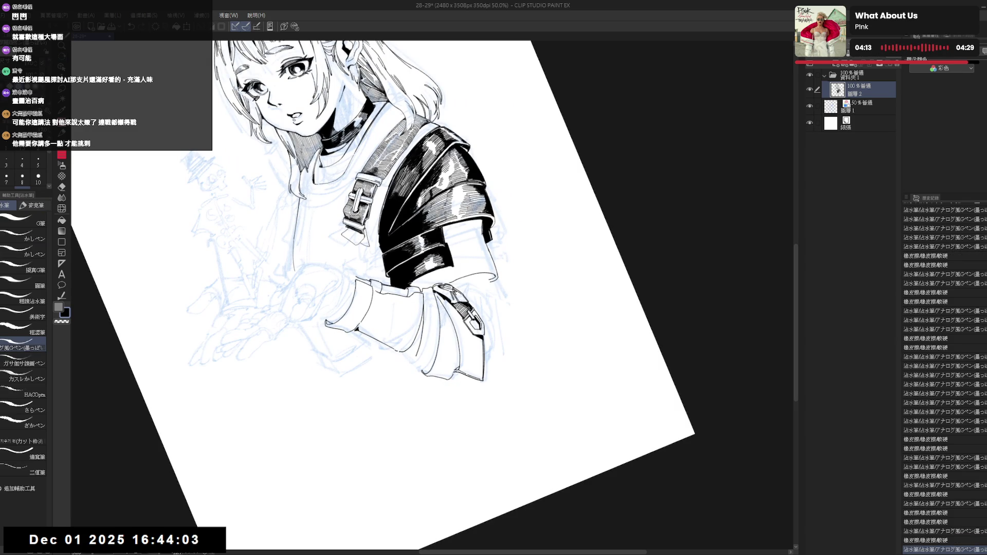
key(r)
mouse_move(463, 390)
mouse_down()
mouse_move(401, 375)
mouse_move(406, 353)
mouse_up()
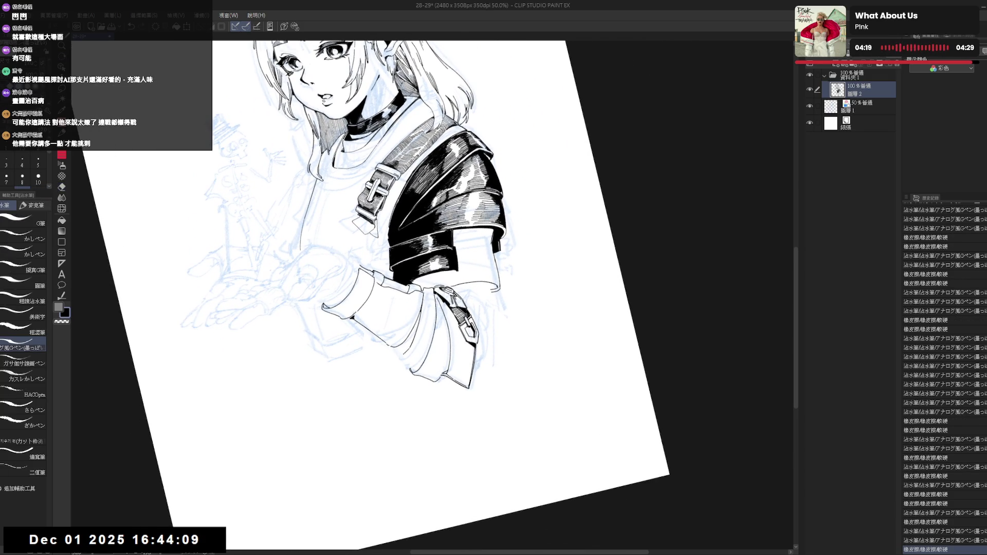
key(ctrl+z)
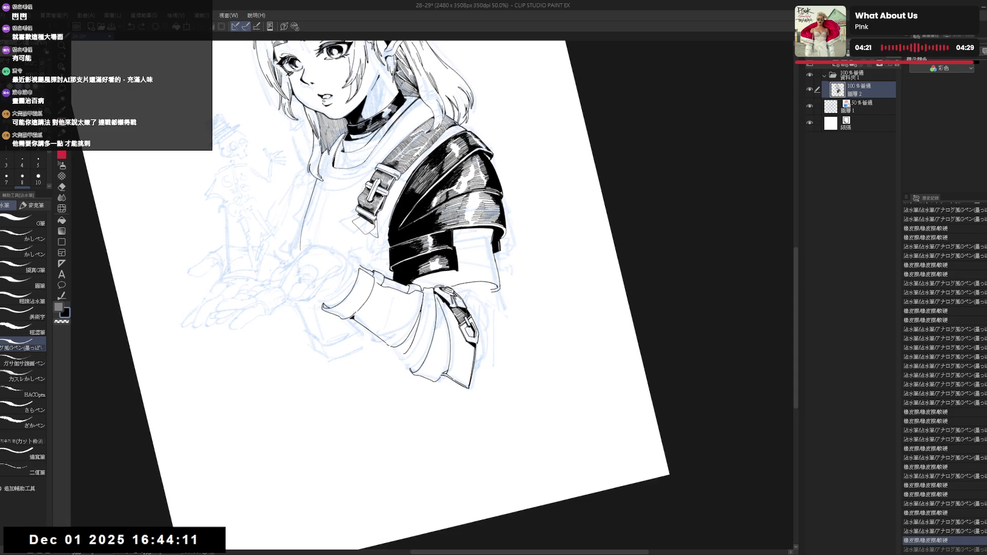
key(ctrl+y)
key(asciicircum)
key(asciicircum)
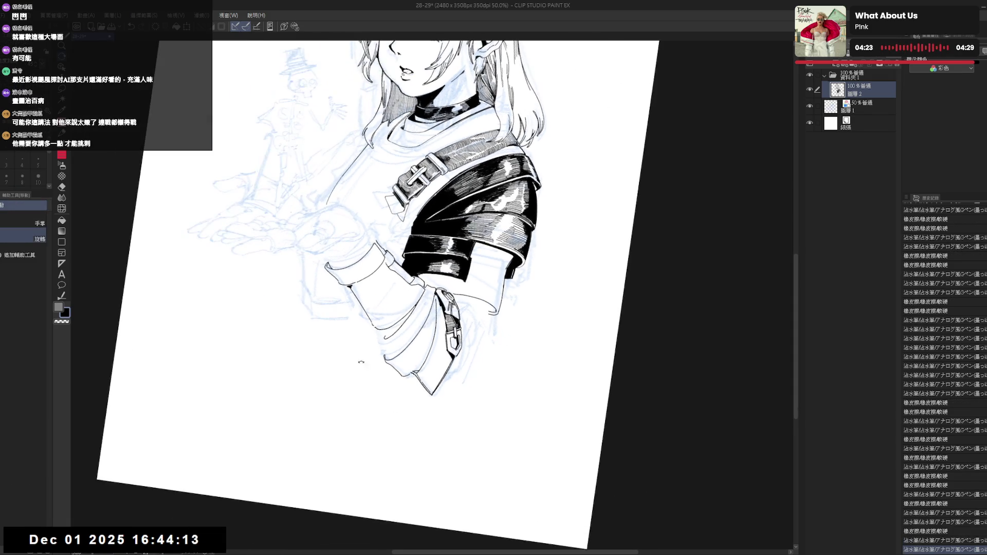
drag(379, 323, 381, 332)
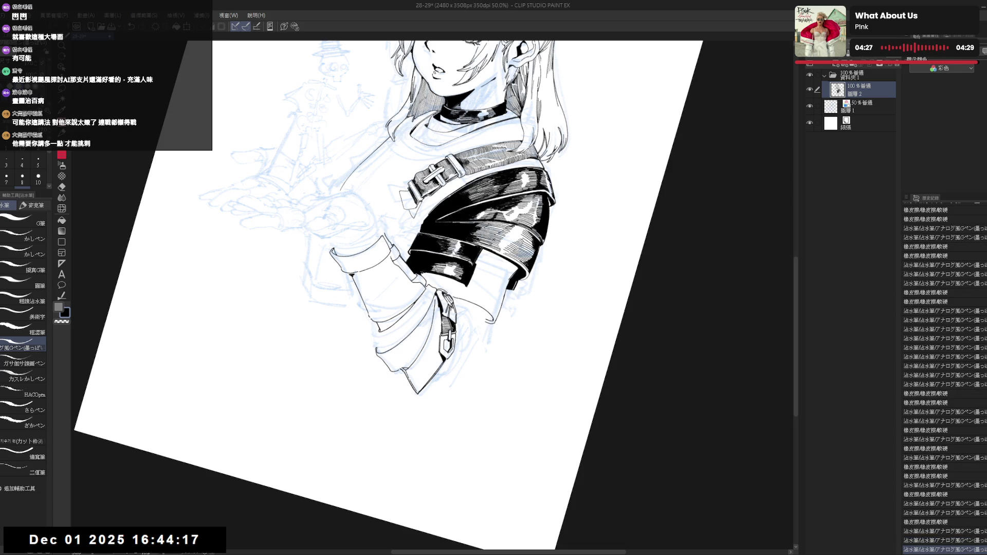
key(minus)
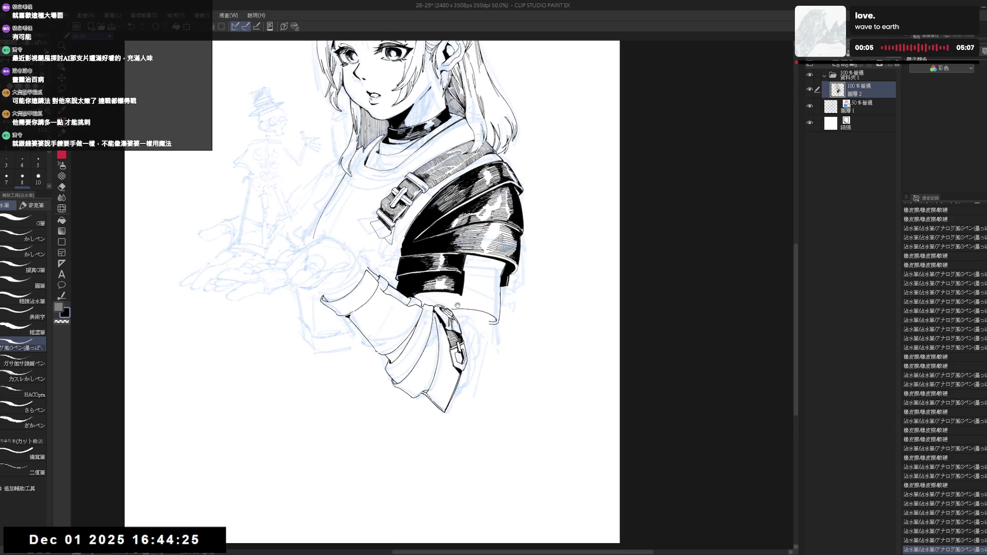
- Erase a small spot of ink and restore the latest pen stroke
key(e)
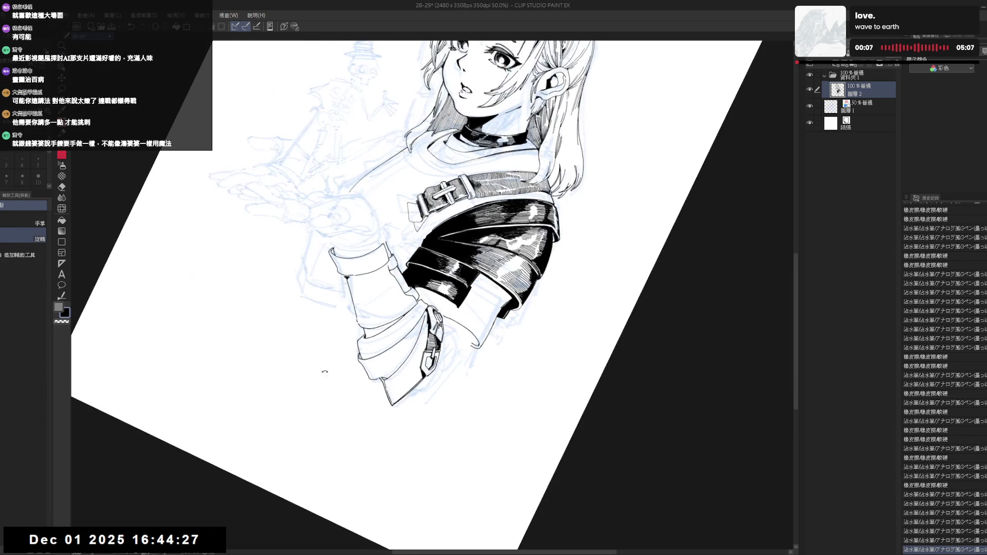
click(356, 321)
key(p)
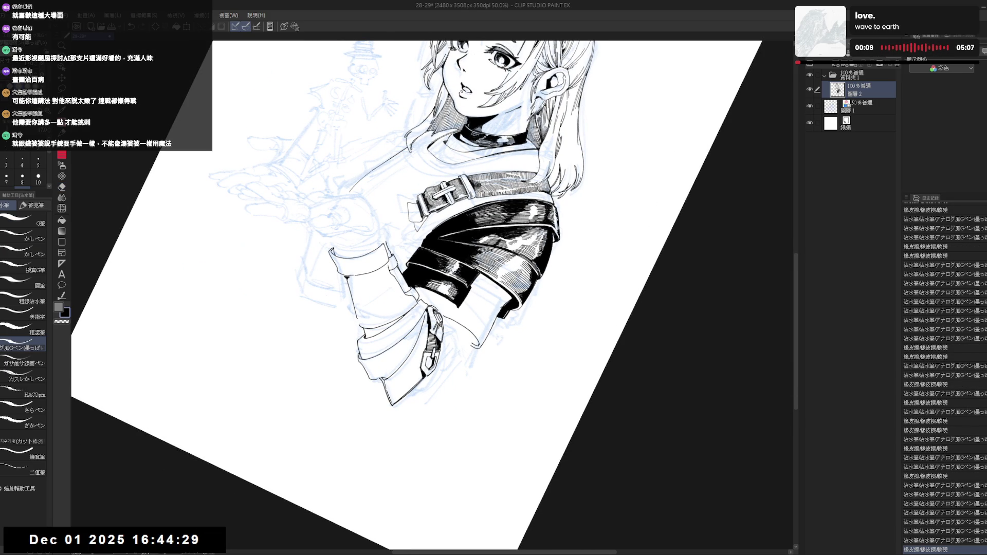
key(ctrl+z)
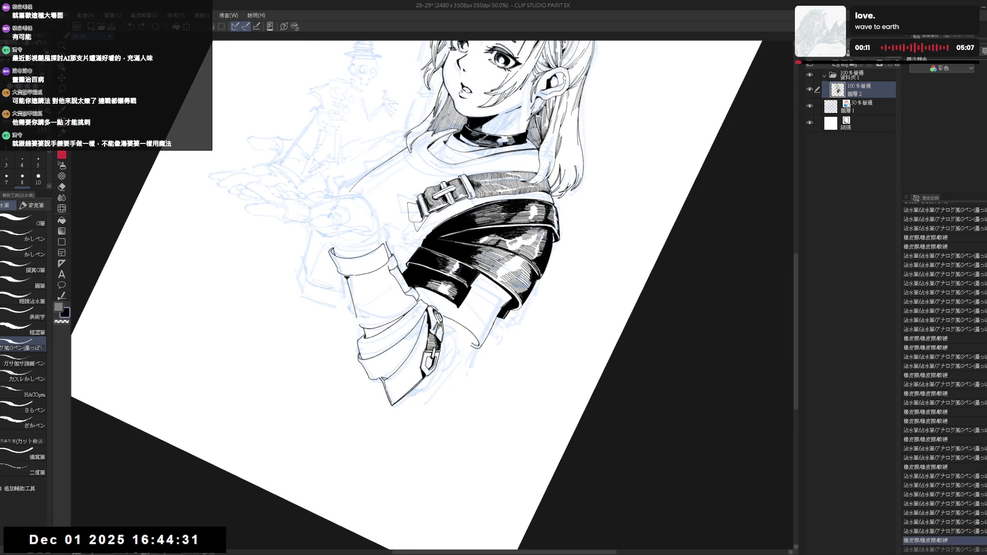
key(ctrl+y)
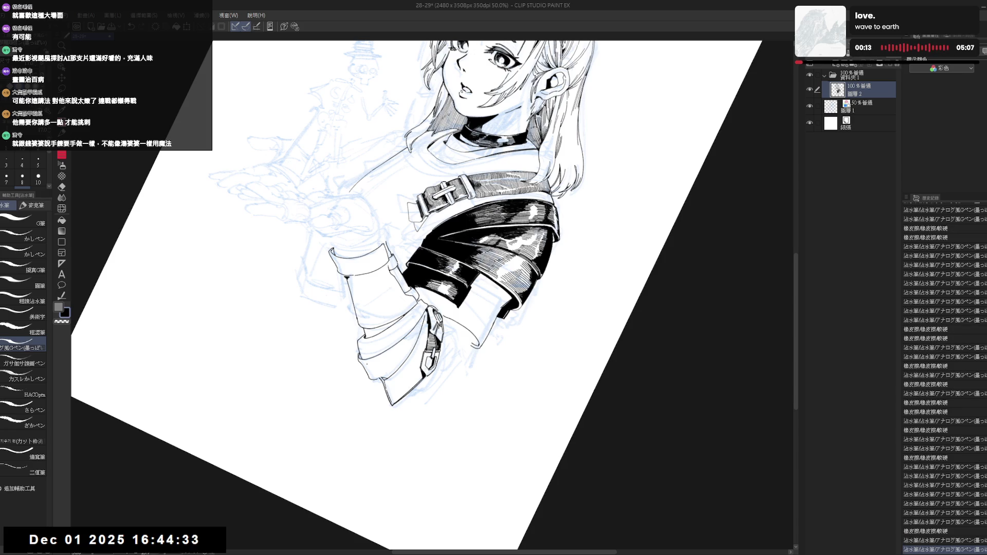
- Reset, rotate and zoom out the view to review the whole page
key(ctrl+@)
key(h)
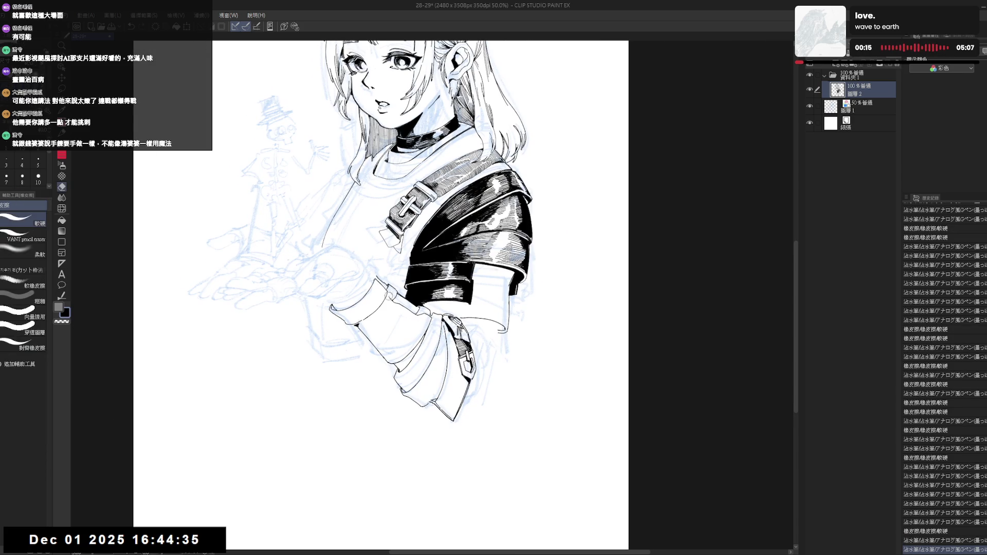
key(ctrl+y)
key(ctrl+y)
drag(414, 427, 348, 399)
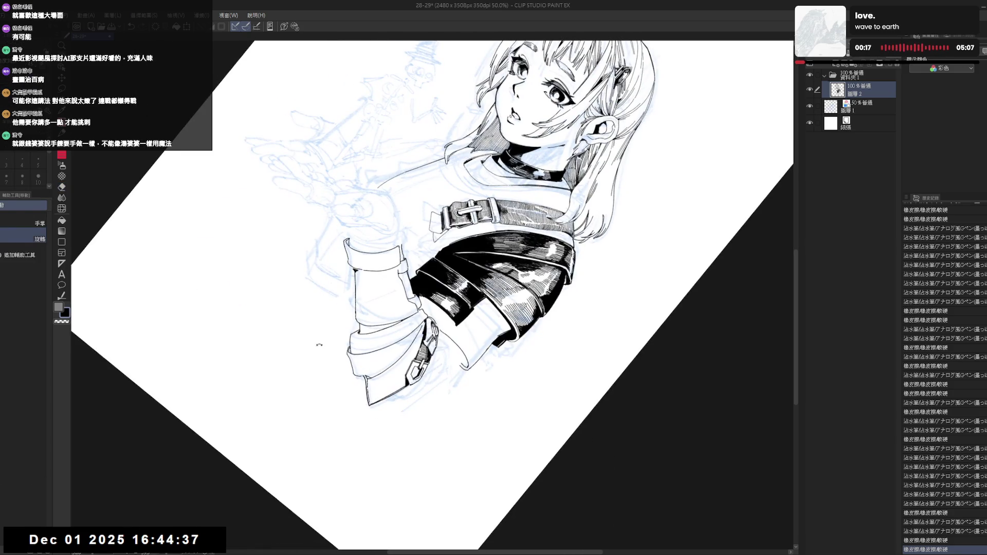
key(p)
key(ctrl+@)
key(ctrl+minus)
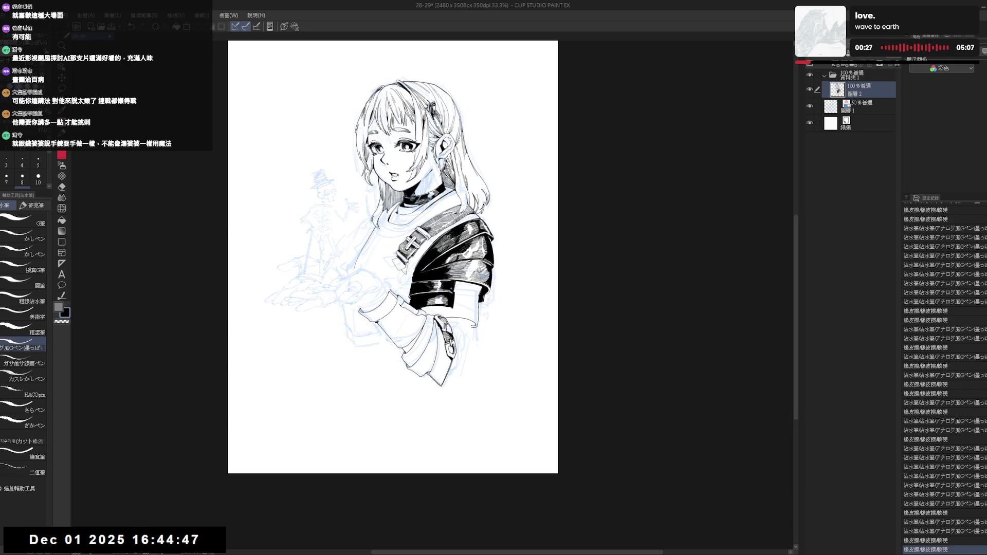
scroll(403, 320, up, 2)
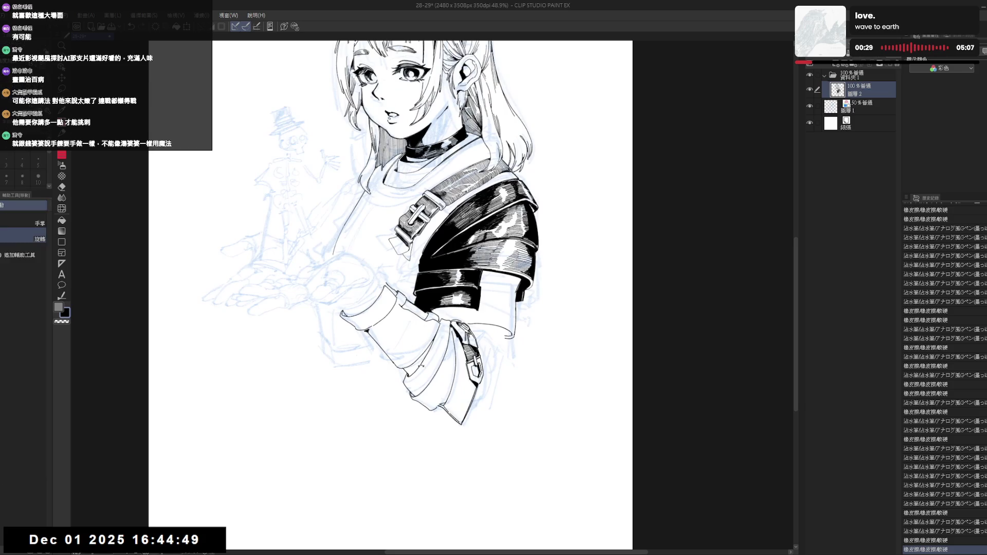
key(asciicircum)
key(asciicircum)
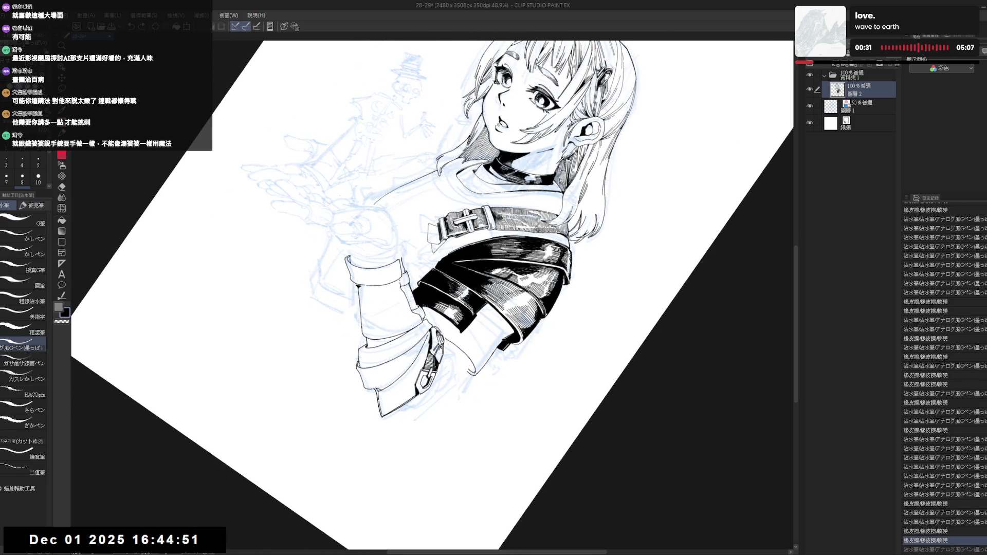
key(minus)
key(minus)
drag(428, 356, 422, 341)
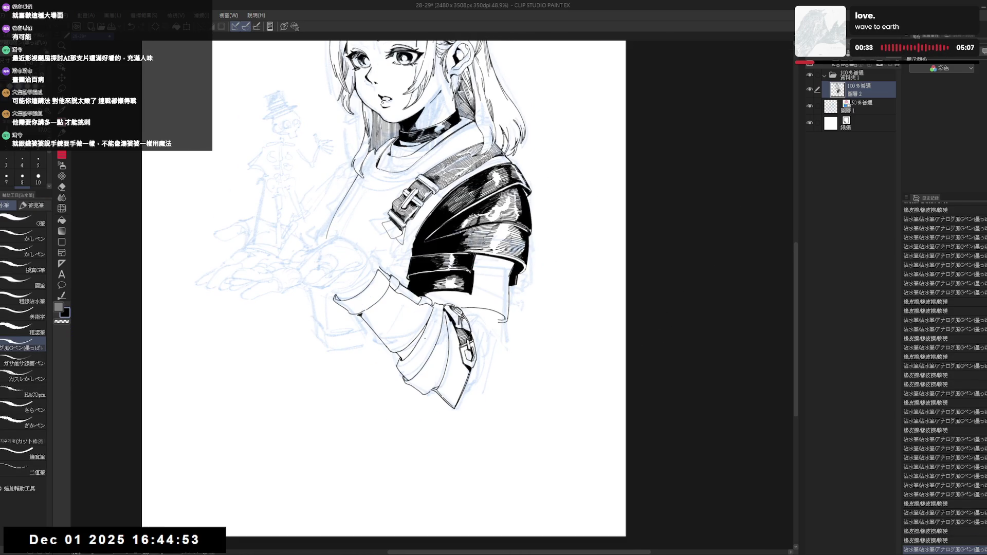
- Mirror the view to check proportions, straighten it, and save the drawing with Ctrl+S
scroll(425, 341, down, 2)
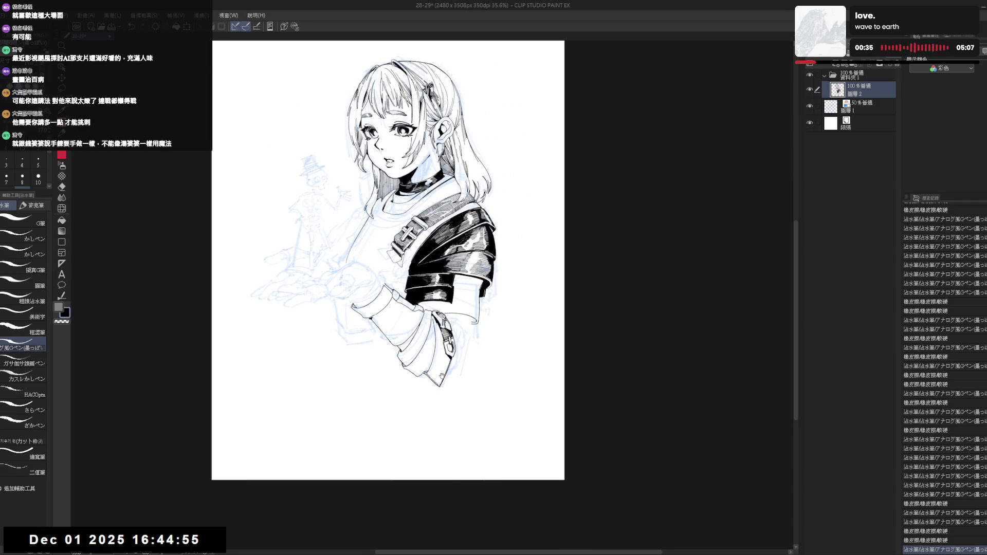
key(h)
key(h)
scroll(445, 370, up, 1)
key(r)
mouse_move(446, 370)
mouse_down()
mouse_move(416, 426)
mouse_move(393, 391)
mouse_move(383, 339)
mouse_move(400, 293)
mouse_move(431, 267)
mouse_up()
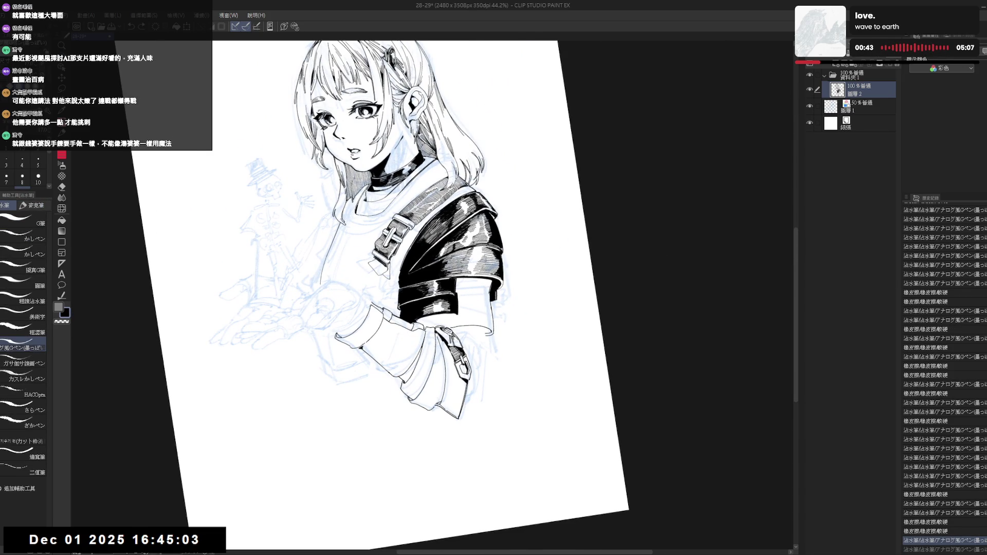
key(ctrl+at)
key(ctrl+s)
scroll(418, 356, down, 1)
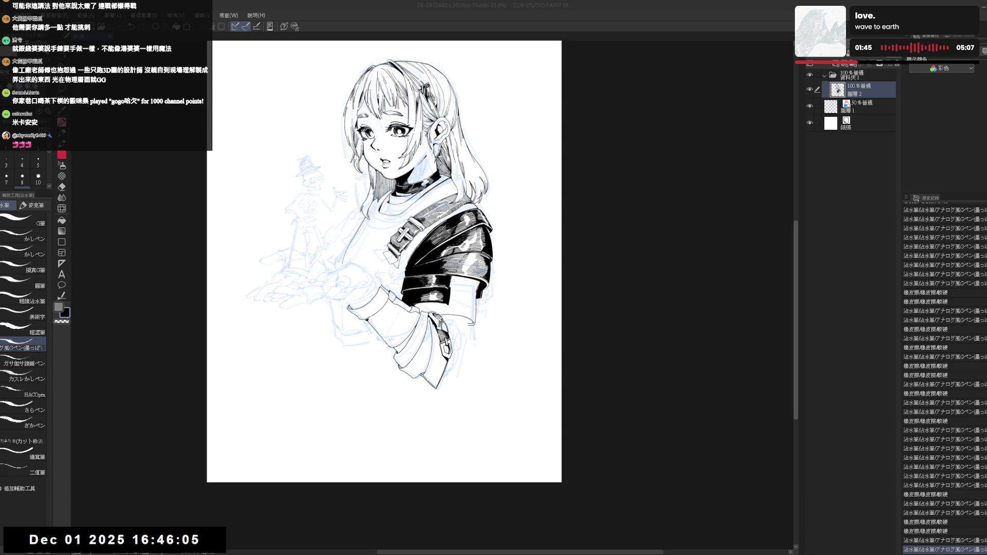
scroll(798, 306, up, 3)
scroll(798, 306, down, 1)
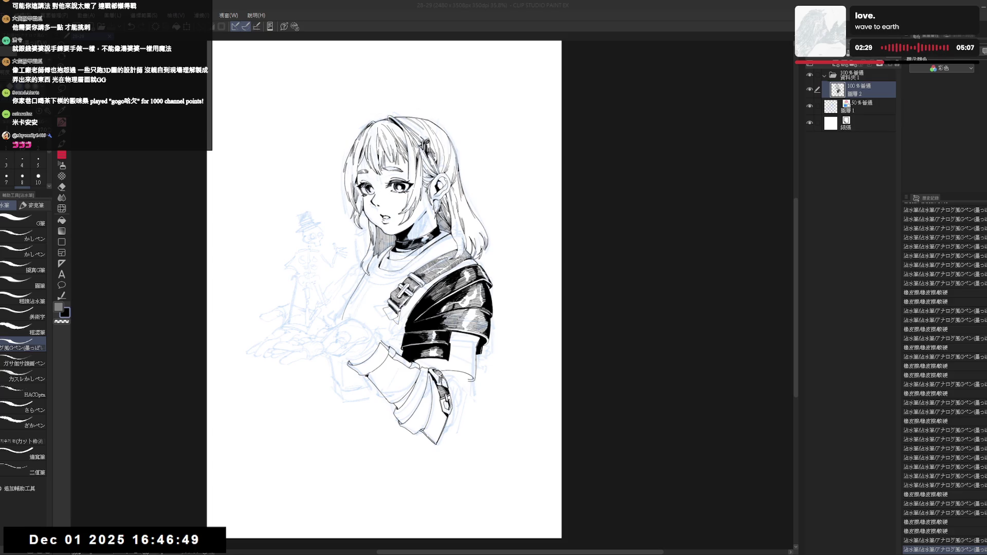
mouse_move(454, 374)
mouse_down()
mouse_move(464, 355)
mouse_move(424, 445)
mouse_move(450, 443)
mouse_up()
- Tilt the canvas about 30° and redo the small G-pen strokes near the cuff
scroll(464, 355, up, 2)
key(r)
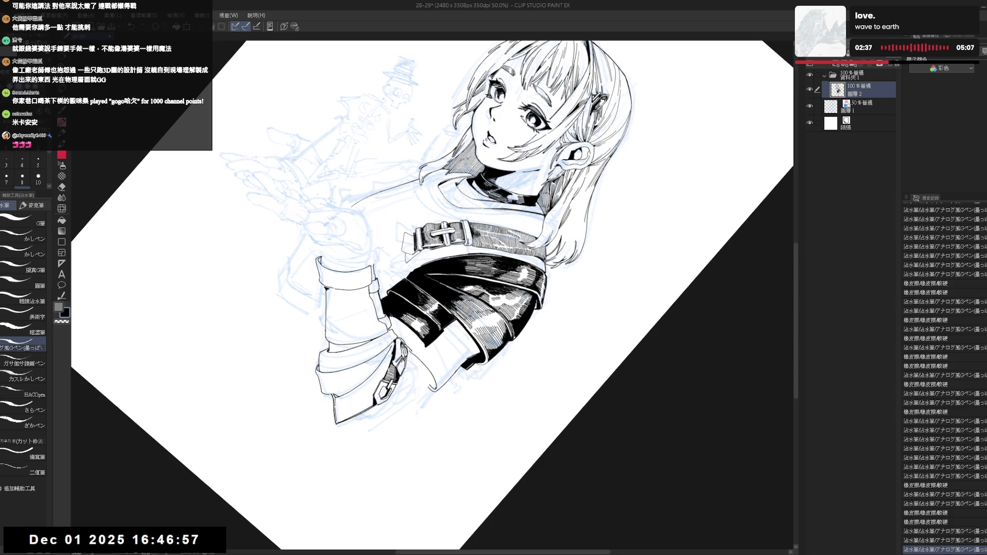
key(ctrl+z)
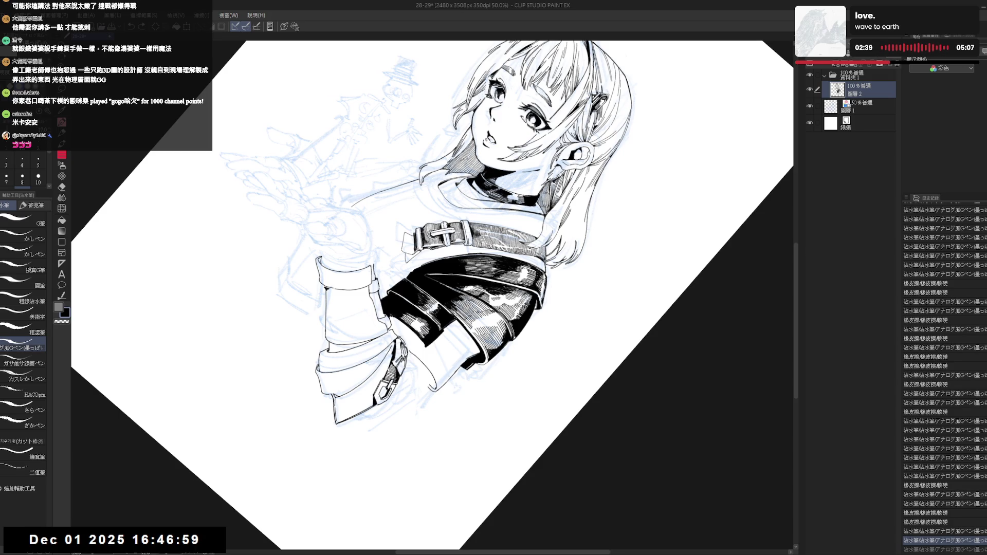
key(ctrl+y)
key(minus)
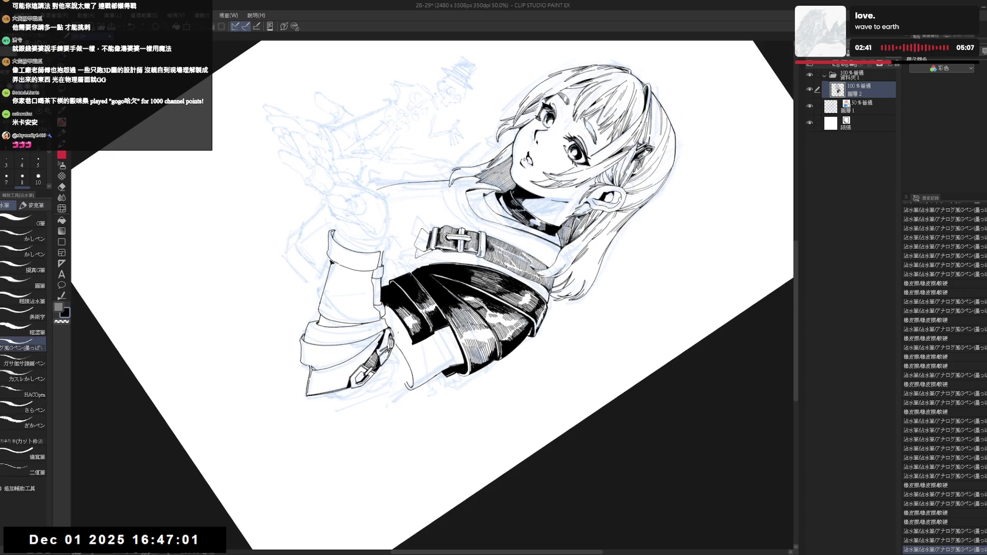
key(ctrl+y)
key(ctrl+y)
key(ctrl+y)
key(ctrl+y)
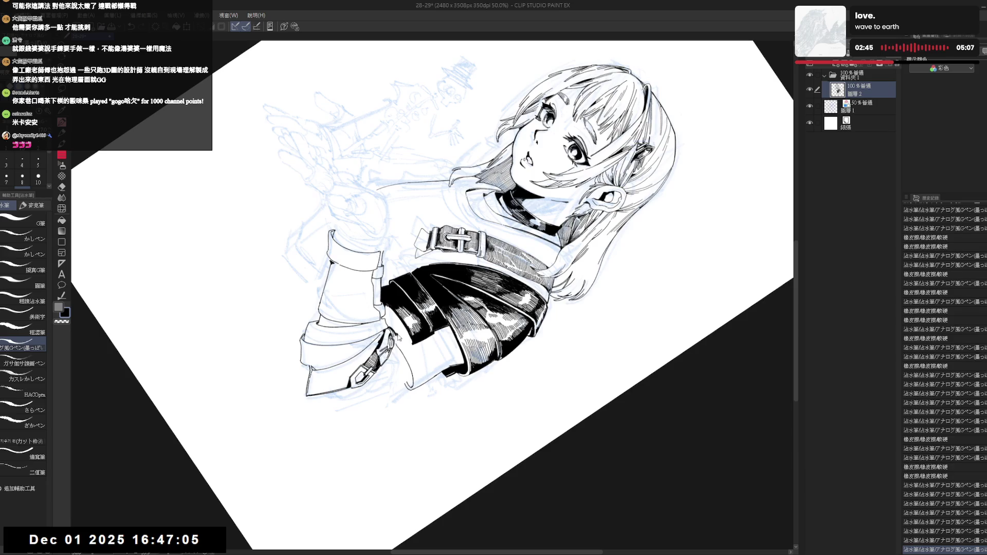
key(ctrl+y)
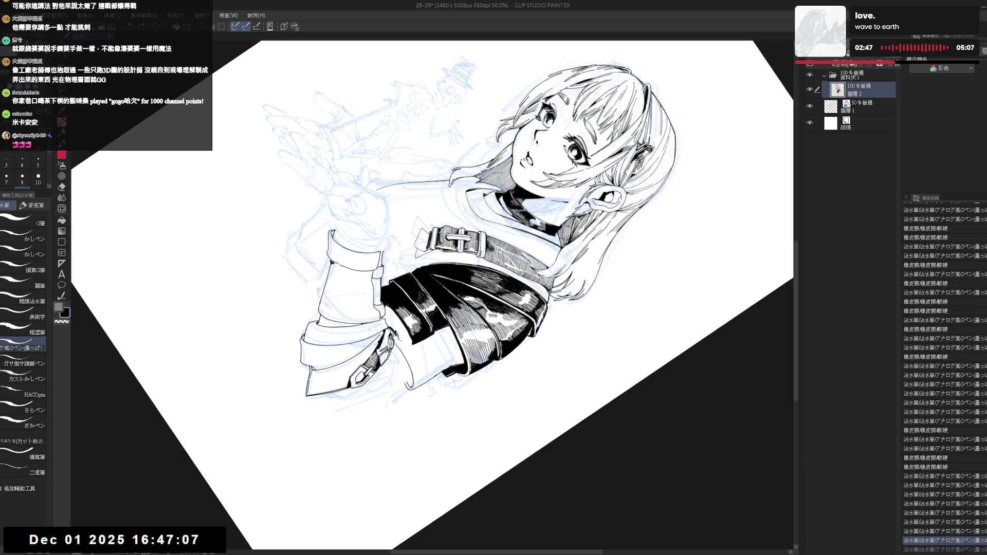
key(ctrl+y)
key(ctrl+y)
key(ctrl+y)
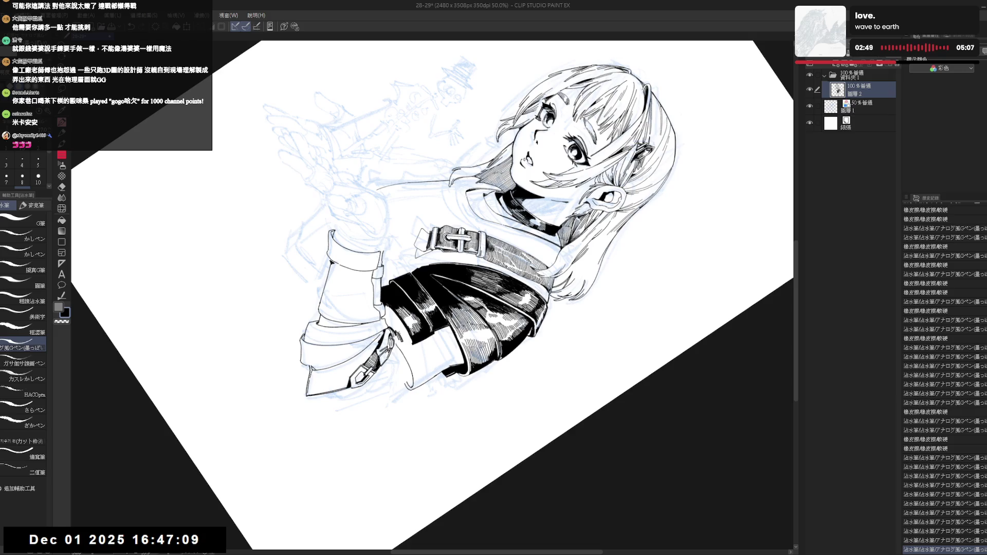
key(ctrl+y)
key(ctrl+y)
key(ctrl+y)
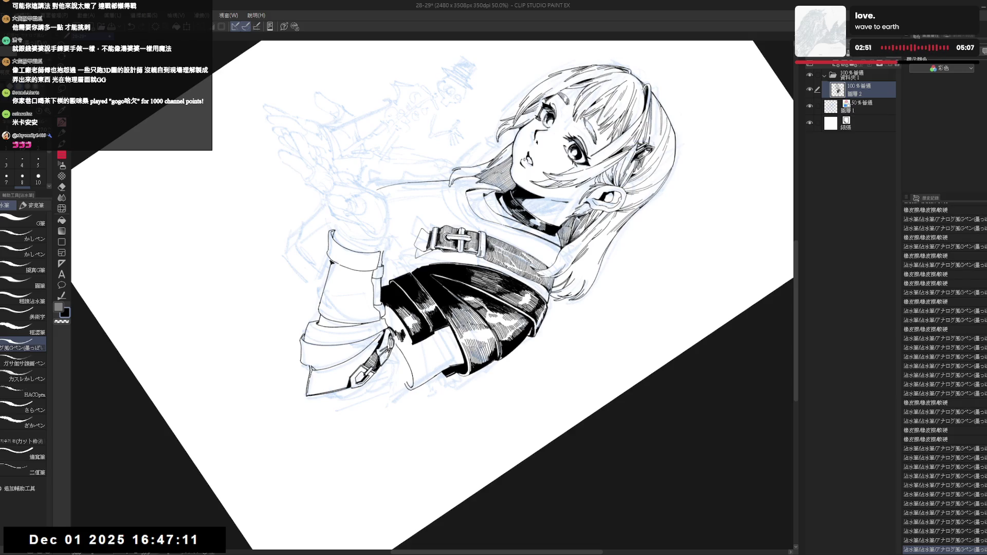
- Ink one more small cuff stroke at a steeper angle, then reset the view upright
mouse_move(565, 206)
mouse_down()
mouse_move(607, 288)
mouse_move(576, 242)
mouse_up()
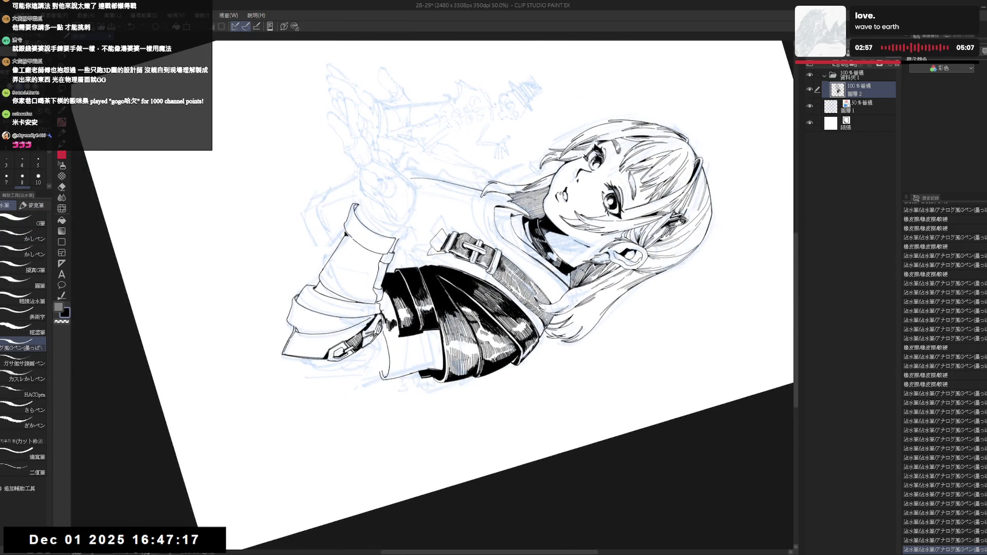
key(shift+space)
mouse_move(411, 391)
mouse_down()
mouse_move(474, 395)
mouse_move(381, 391)
mouse_up()
mouse_move(383, 315)
mouse_down()
mouse_move(390, 327)
mouse_move(360, 267)
mouse_move(388, 311)
mouse_up()
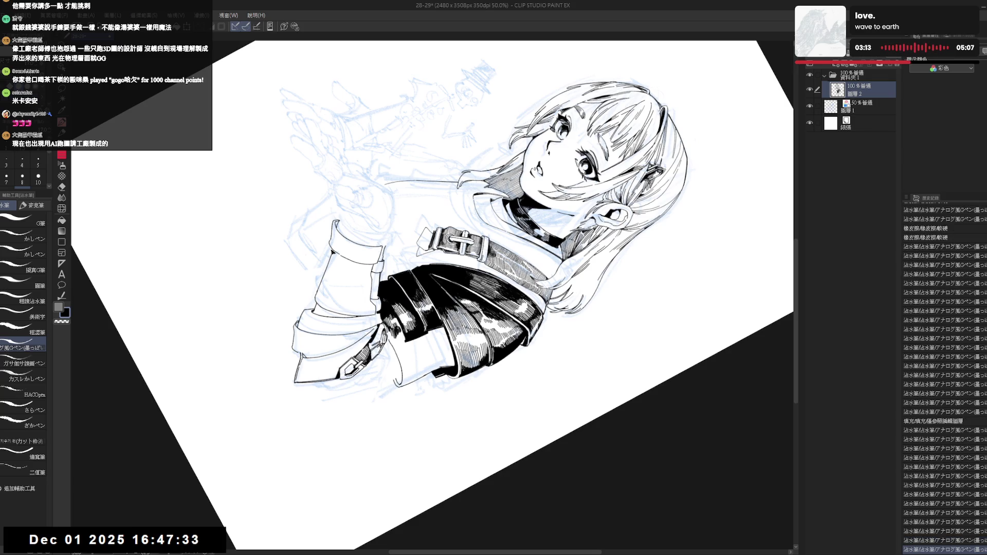
key(ctrl+shift+r)
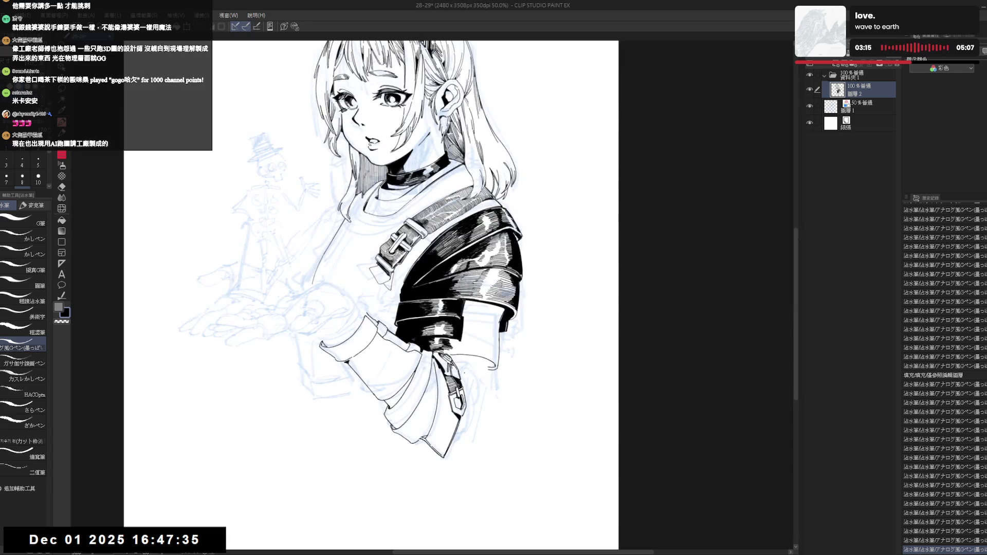
- Add small ink touches to the shoulder pad with the canvas rotated about 70°
drag(514, 154, 411, 129)
drag(394, 334, 396, 345)
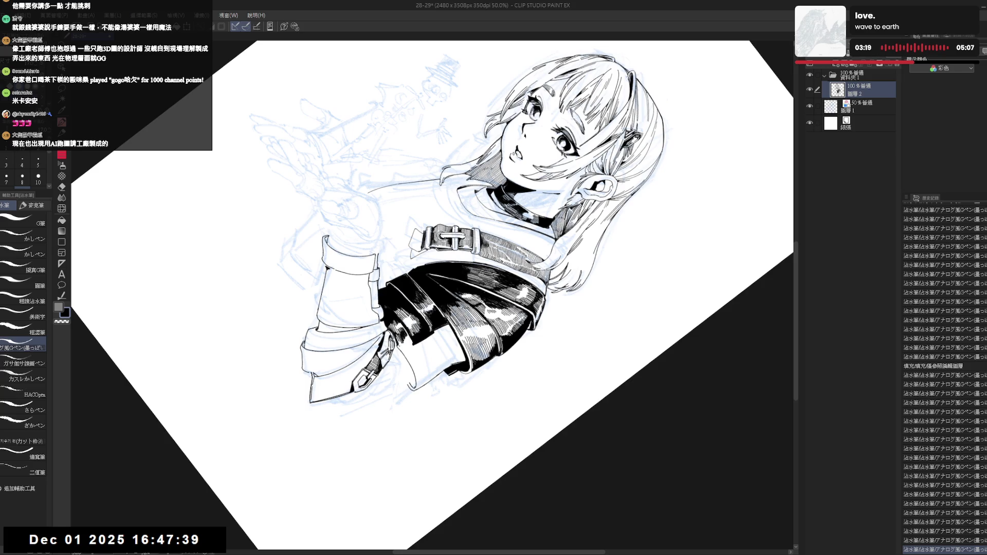
key(ctrl+@)
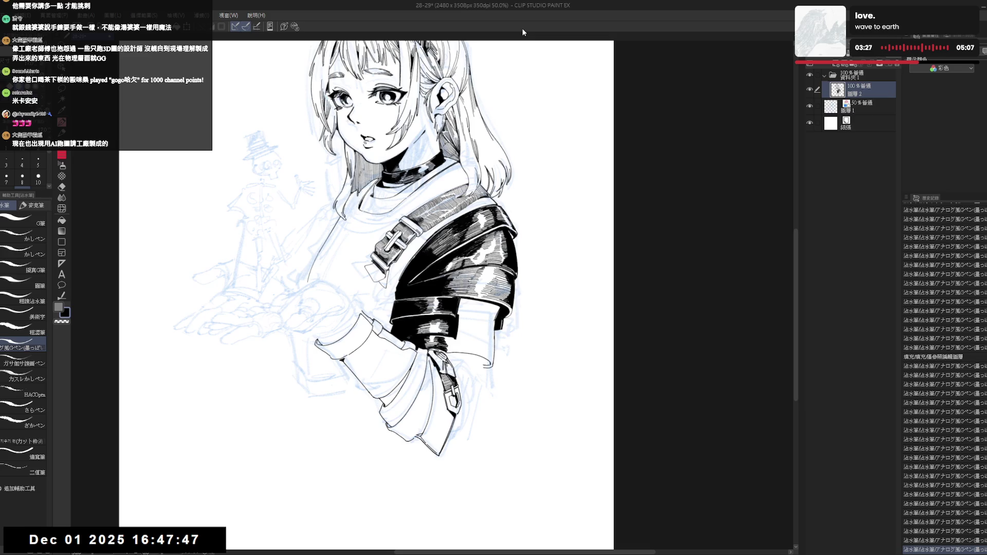
mouse_move(462, 154)
mouse_down()
mouse_move(519, 225)
mouse_move(529, 339)
mouse_up()
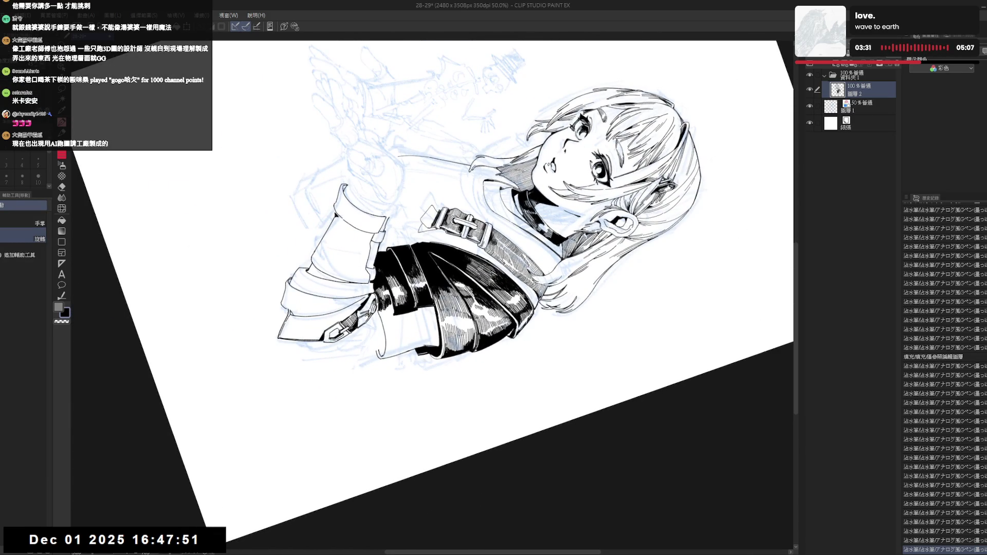
drag(378, 303, 387, 314)
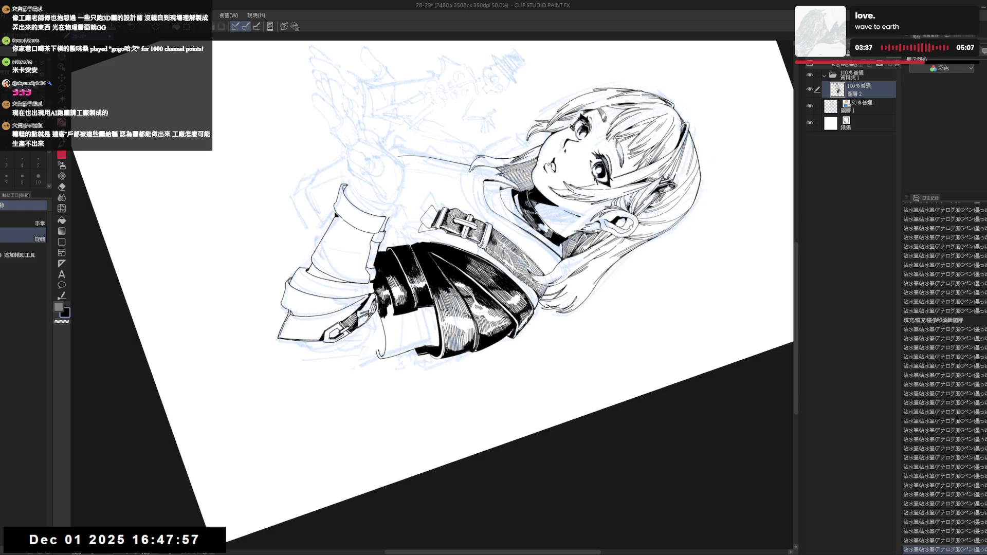
- Hatch the lower shoulder pad with five short strokes at a further 10° tilt
drag(565, 308, 534, 339)
drag(376, 302, 387, 312)
drag(378, 306, 385, 313)
drag(377, 309, 387, 313)
drag(379, 305, 390, 316)
drag(376, 304, 389, 318)
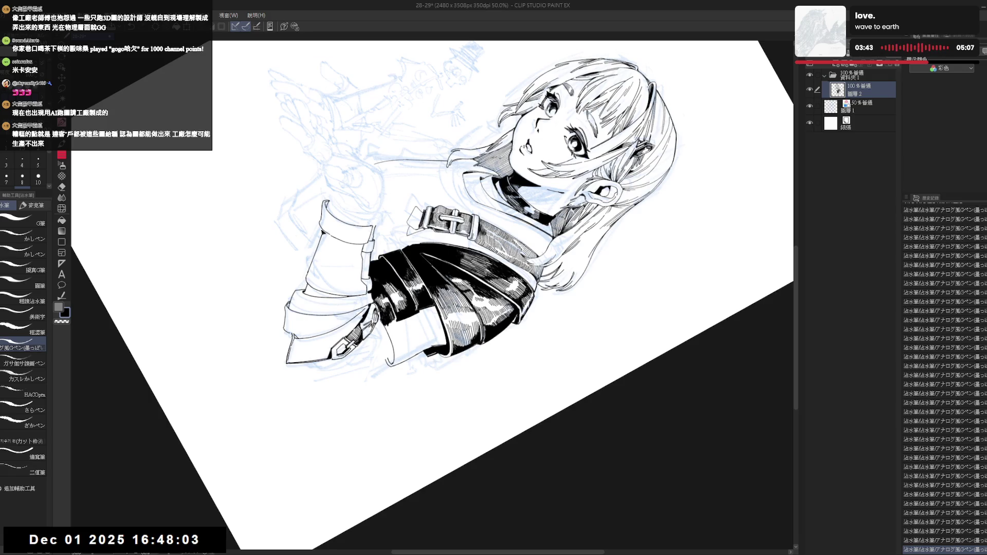
key(ctrl+at)
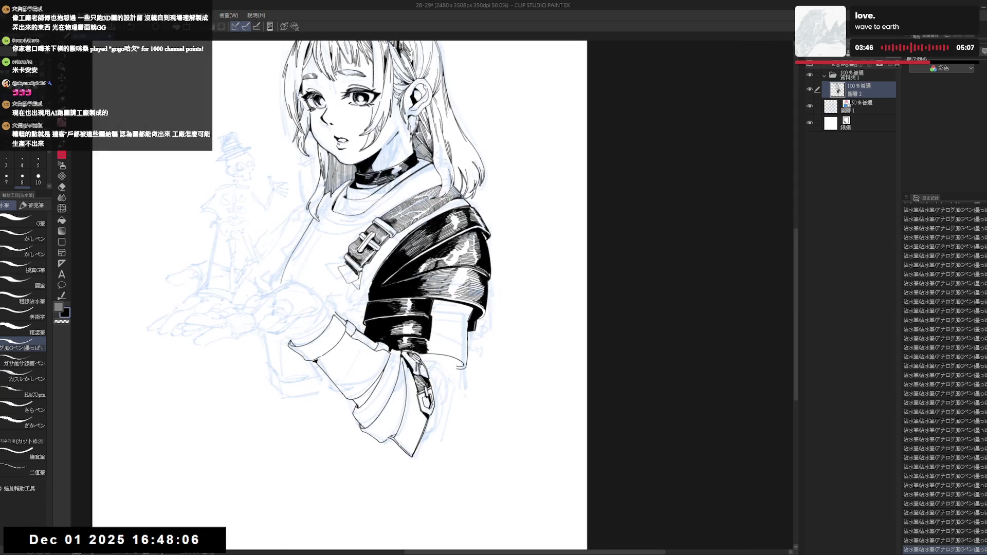
- Add a small stroke near the skirt chain and redraw a short stroke at a 90° tilt
mouse_move(457, 340)
mouse_down()
mouse_move(408, 390)
mouse_move(462, 380)
mouse_move(504, 355)
mouse_up()
drag(375, 303, 383, 311)
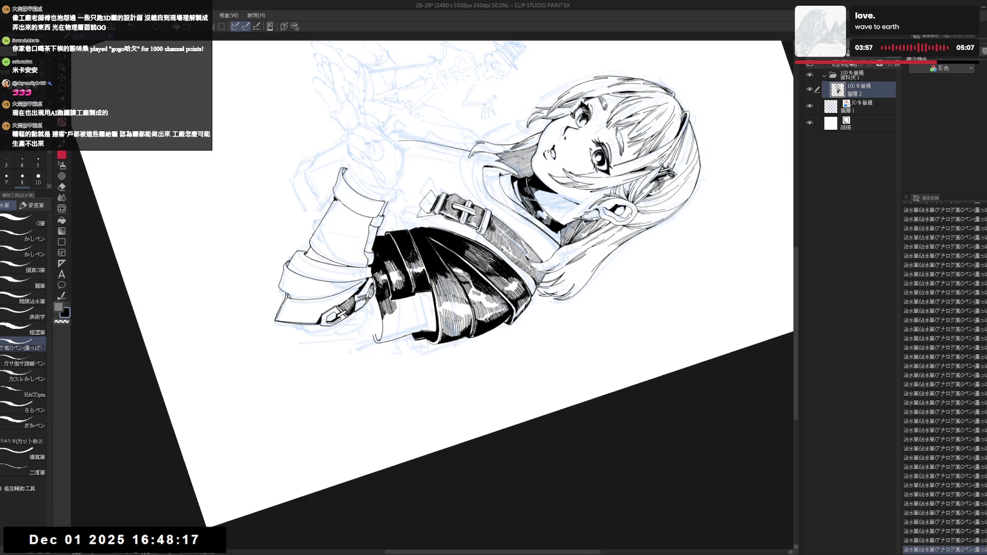
key(ctrl+@)
mouse_move(436, 139)
mouse_down()
mouse_move(546, 184)
mouse_move(586, 253)
mouse_move(590, 306)
mouse_up()
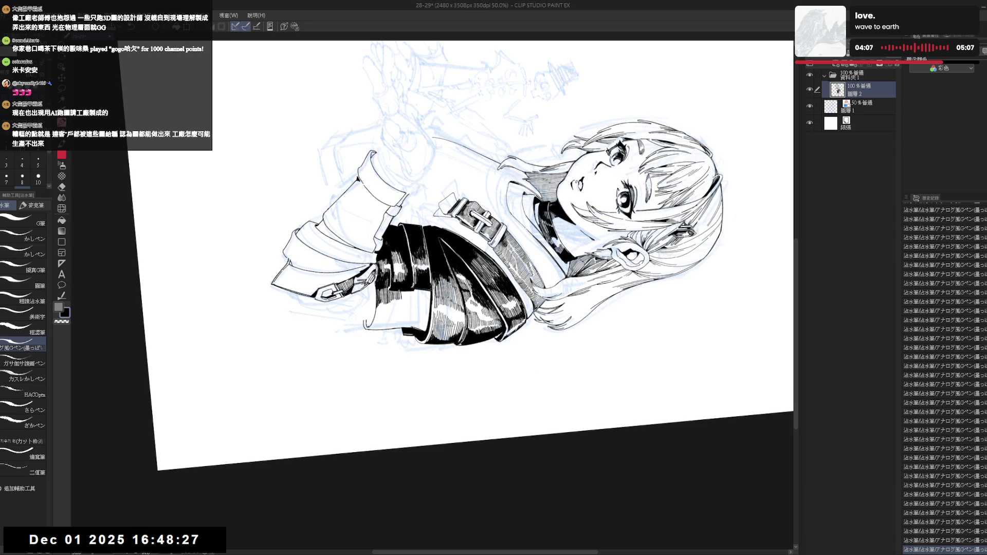
key(r)
drag(359, 309, 303, 348)
key(p)
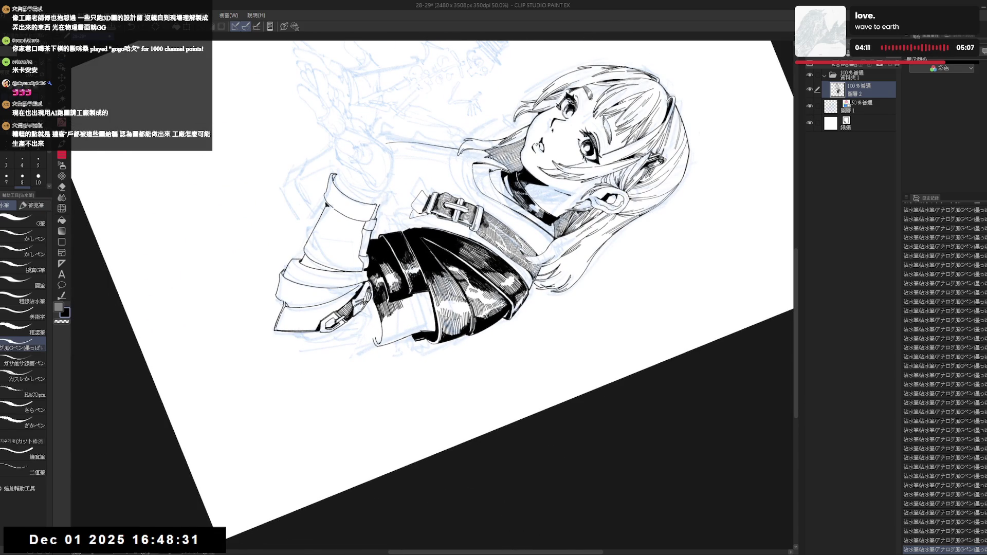
key(ctrl+z)
drag(406, 298, 401, 308)
- Check the drawing mirrored, then tilt it steeply and undo/redo the last stroke
key(ctrl+at)
key(h)
key(r)
mouse_move(426, 339)
mouse_down()
mouse_move(456, 330)
mouse_move(437, 309)
mouse_up()
key(p)
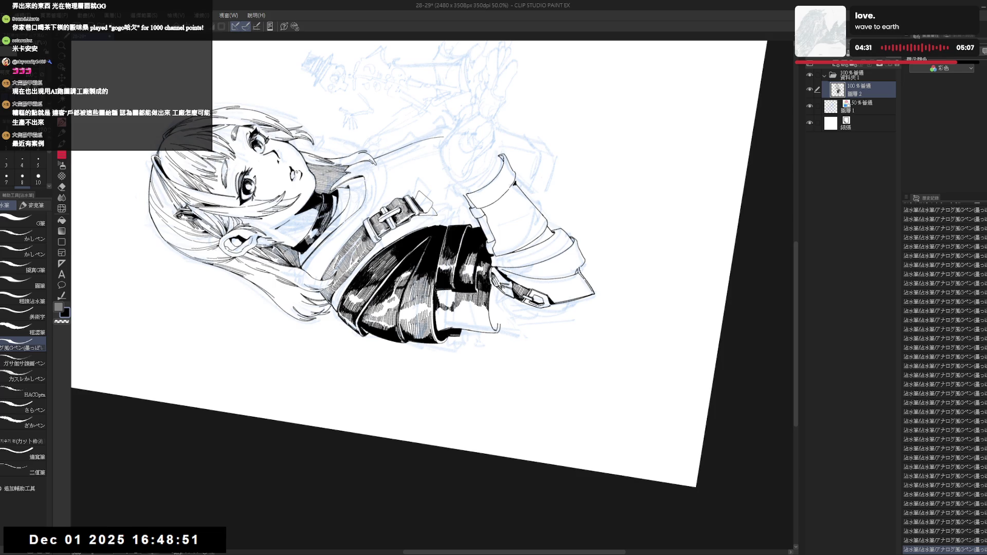
key(ctrl+@)
mouse_move(456, 381)
mouse_down()
mouse_move(459, 389)
mouse_move(494, 360)
mouse_move(517, 326)
mouse_up()
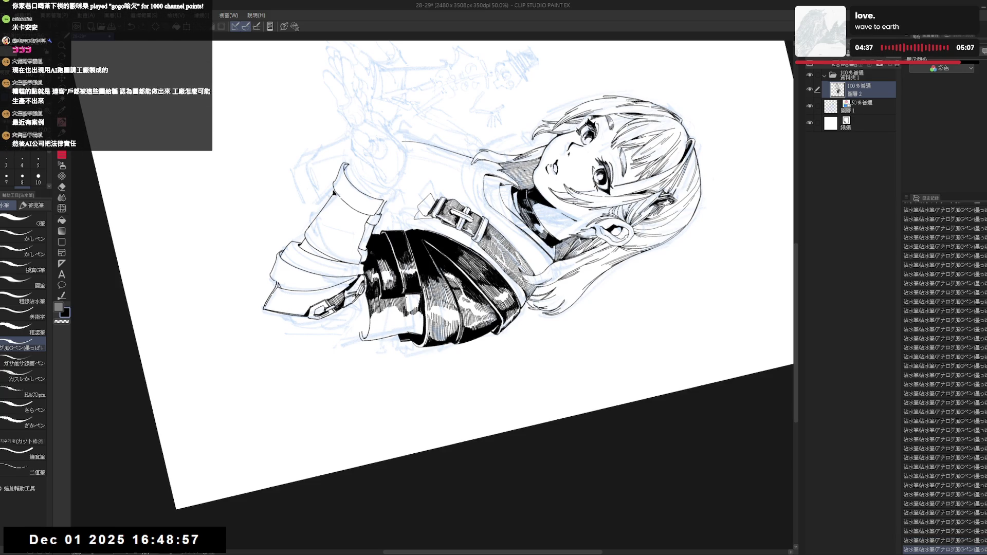
key(ctrl+z)
key(ctrl+y)
key(ctrl+y)
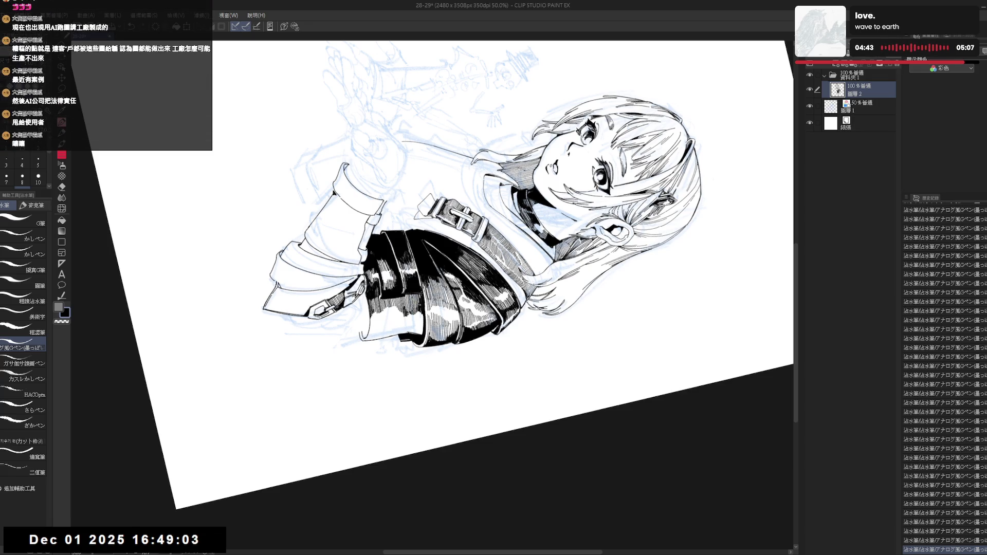
- Straighten the view, check it mirrored, and tilt the canvas back for inking
key(r)
drag(407, 309, 480, 379)
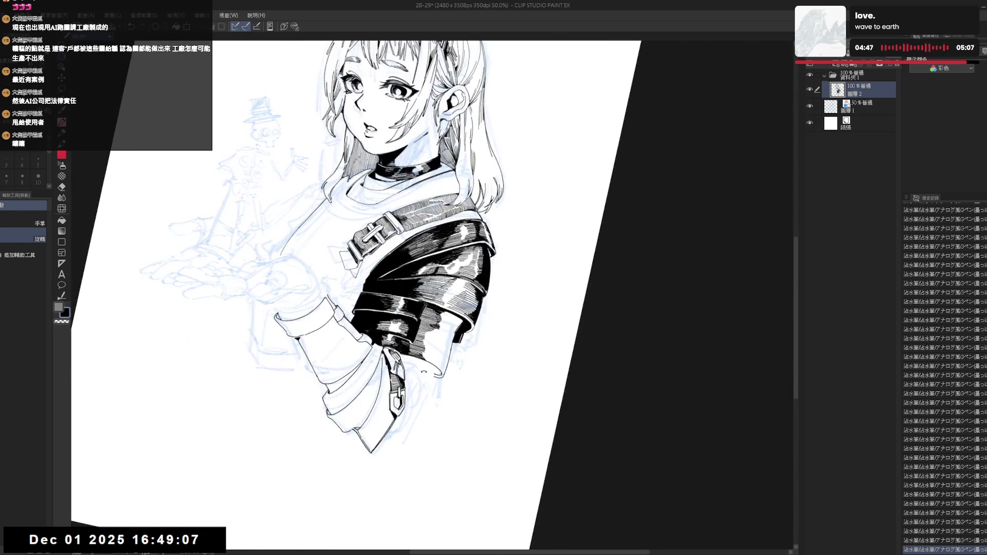
key(ctrl+alt+0)
key(h)
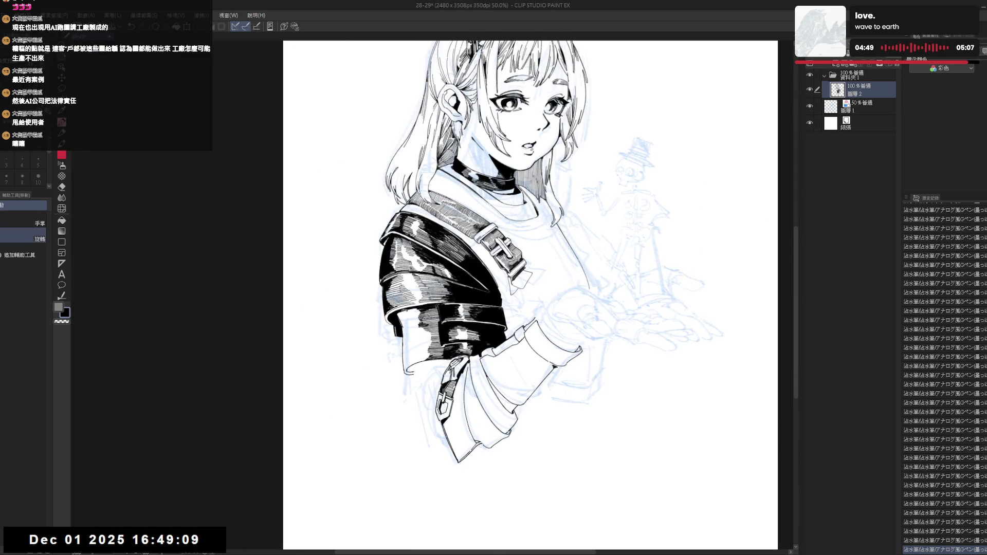
key(h)
key(asciicircum)
key(asciicircum)
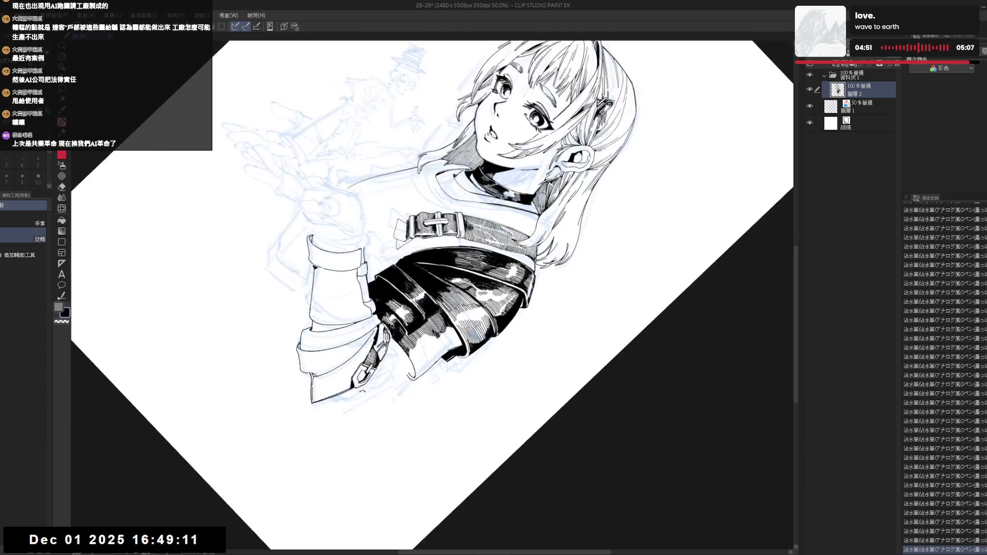
key(minus)
key(minus)
key(p)
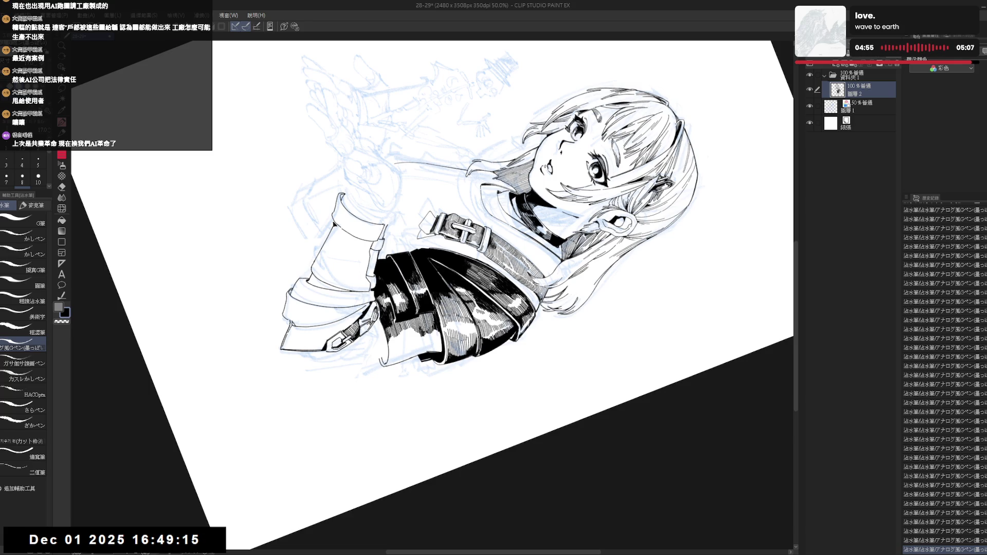
- Zoom out to the whole illustration and tilt the canvas about 40° for inking
key(asciicircum)
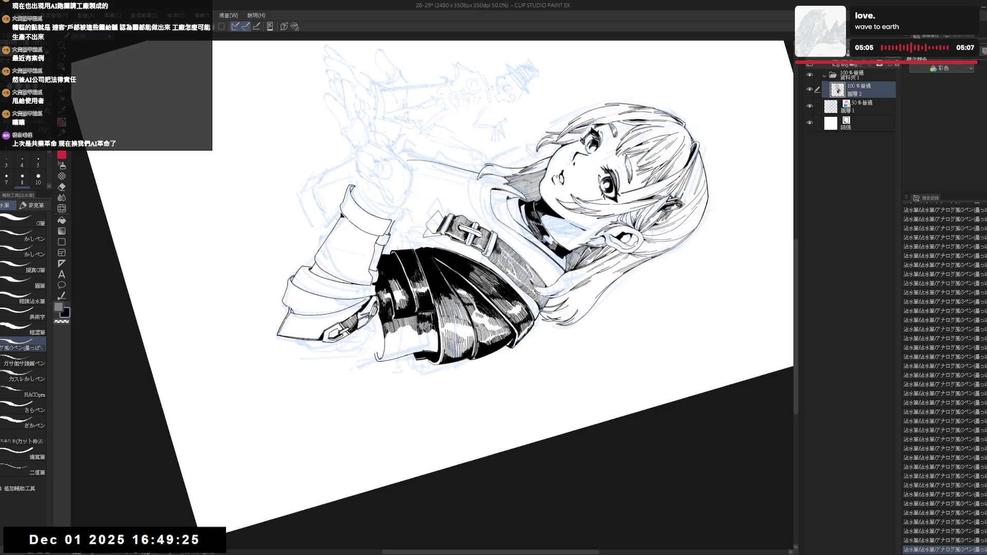
key(ctrl+0)
key(r)
drag(411, 308, 463, 257)
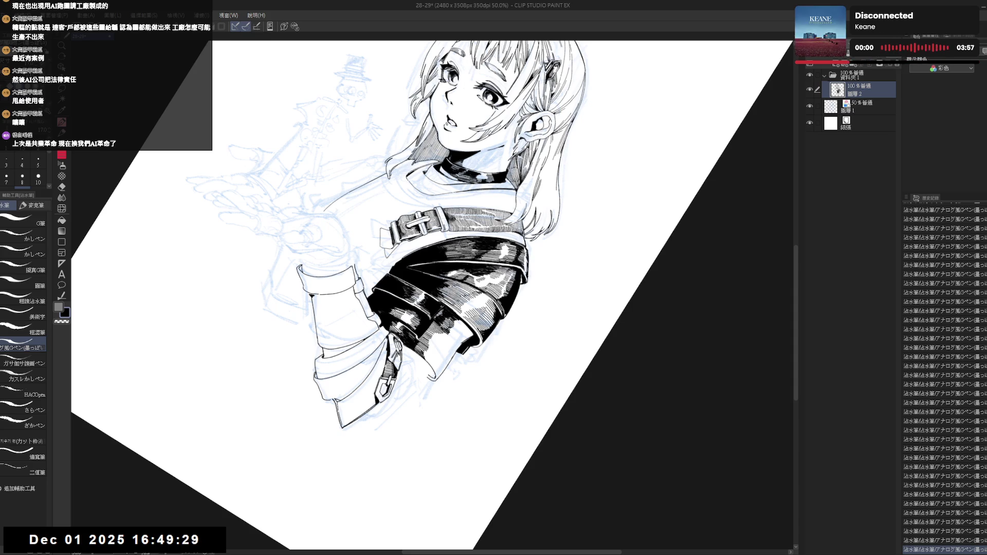
key(ctrl+0)
key(ctrl+minus)
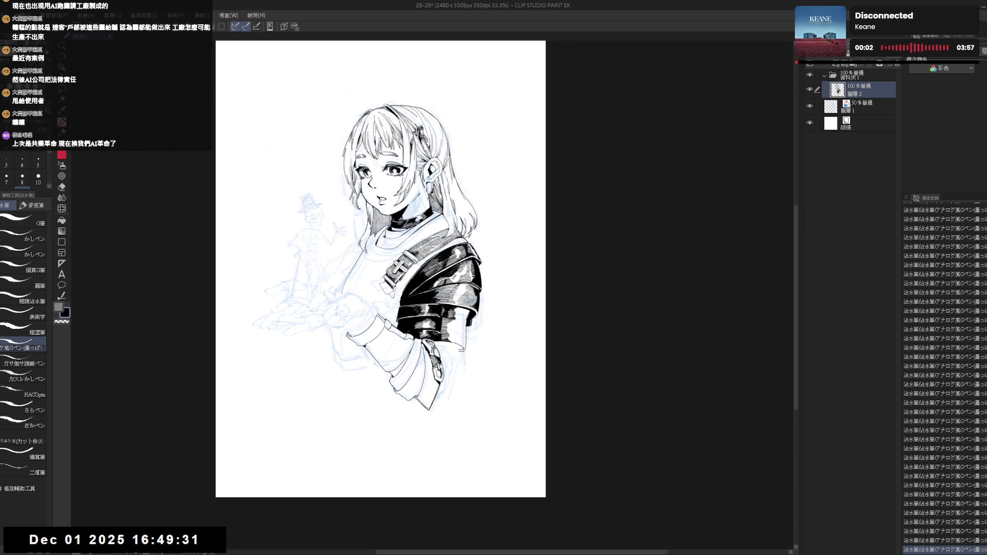
mouse_move(391, 421)
mouse_down()
mouse_move(331, 393)
mouse_move(285, 338)
mouse_up()
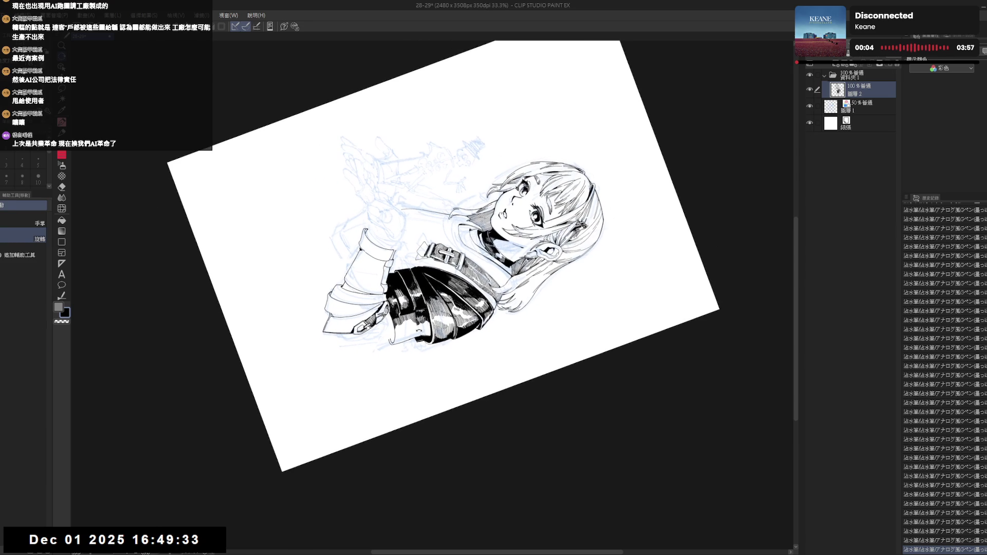
- Hatch the lower armour plates with three fine pen strokes
key(e)
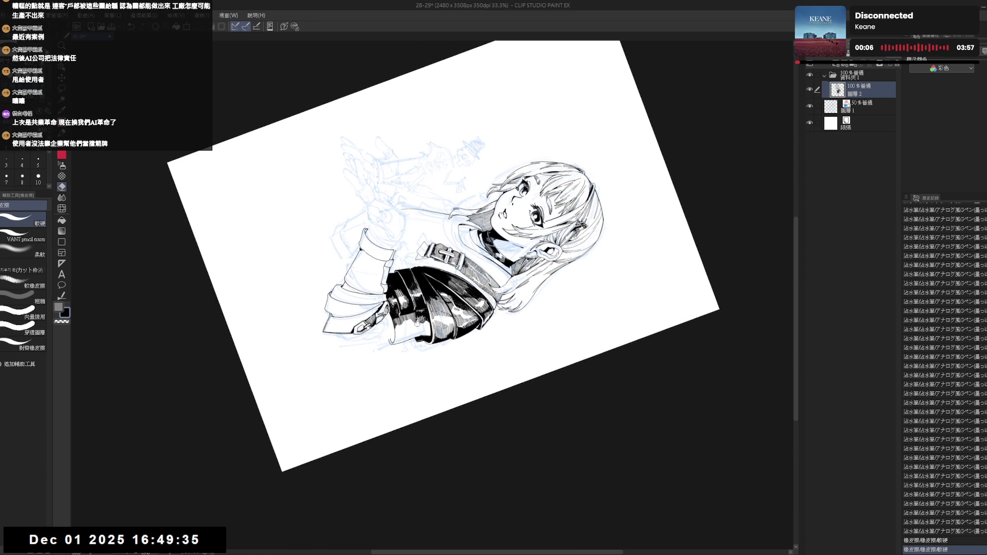
key(p)
drag(418, 326, 422, 330)
drag(420, 327, 423, 330)
drag(419, 328, 430, 331)
- Reset the view upright and erase the stray sketch marks on the armour
key(ctrl+at)
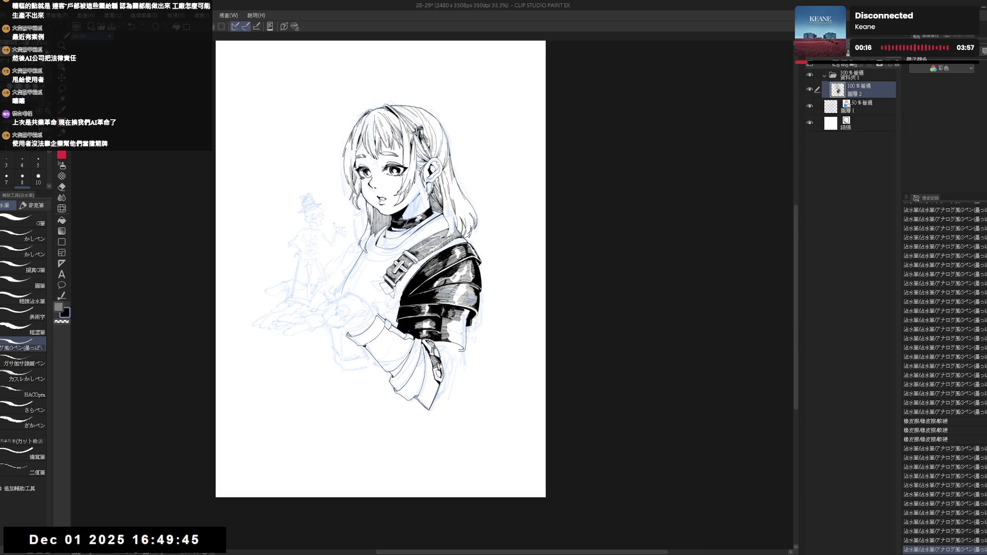
key(e)
drag(431, 332, 437, 340)
mouse_move(429, 329)
mouse_down()
mouse_move(495, 383)
mouse_move(479, 374)
mouse_move(477, 384)
mouse_up()
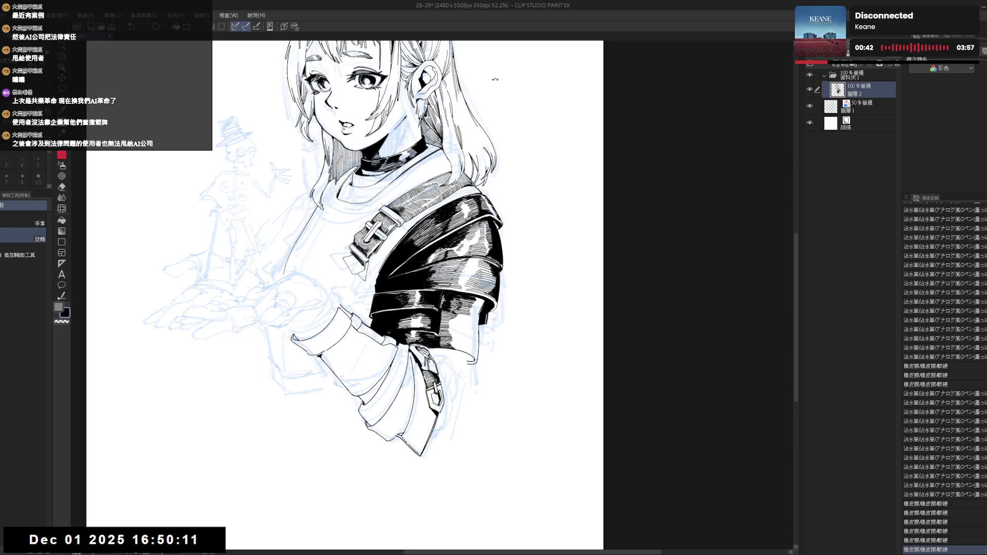
- Add a faint touch-up stroke to the armour with the canvas tilted about 40°
mouse_move(497, 90)
mouse_down()
mouse_move(447, 324)
mouse_move(411, 395)
mouse_move(422, 355)
mouse_up()
key(p)
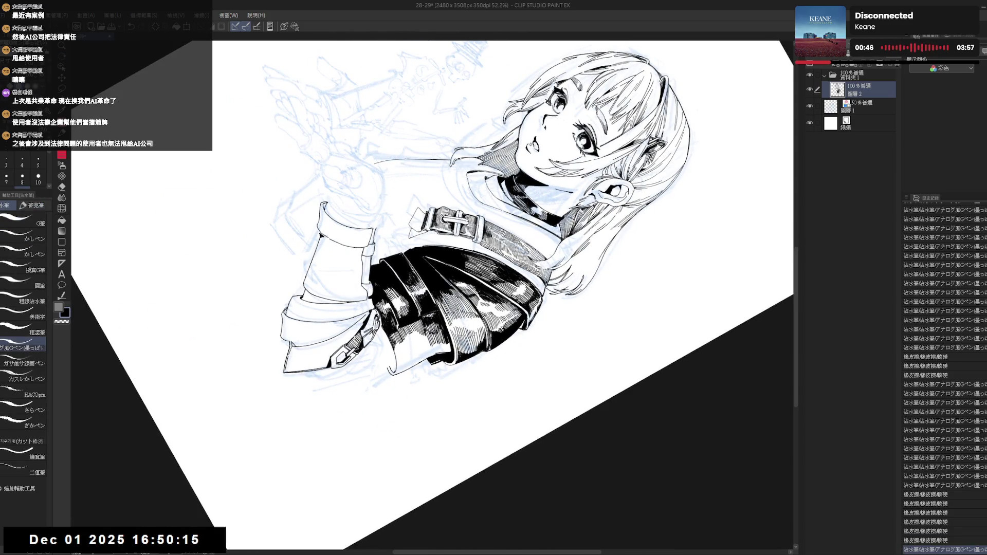
drag(428, 323, 431, 333)
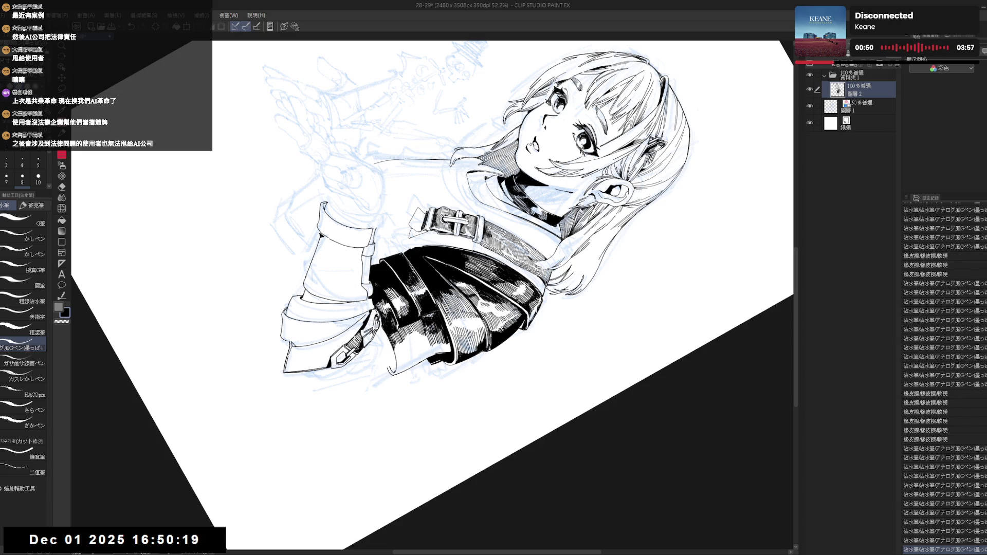
key(r)
mouse_move(483, 329)
mouse_down()
mouse_move(508, 377)
mouse_move(475, 399)
mouse_up()
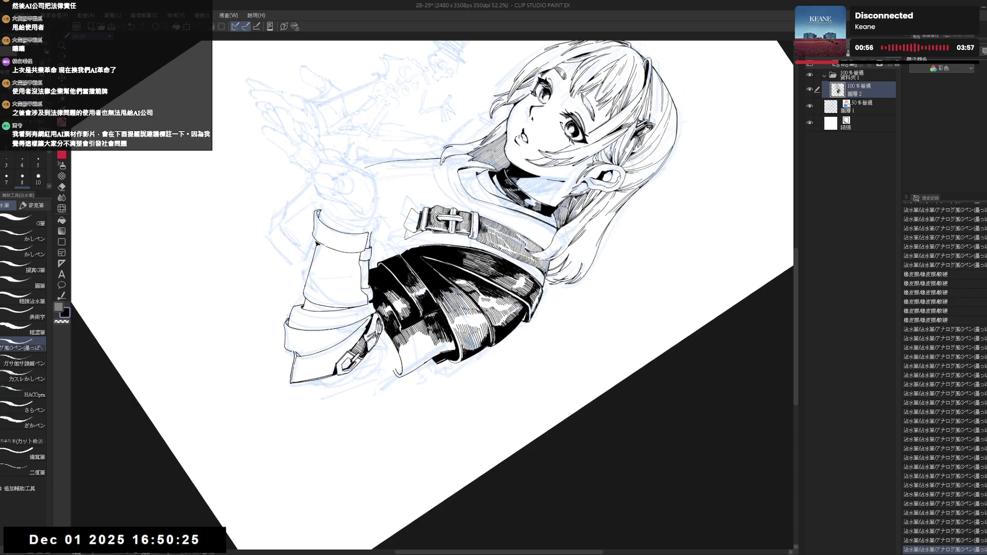
mouse_move(489, 288)
mouse_down()
mouse_move(463, 318)
mouse_move(483, 298)
mouse_up()
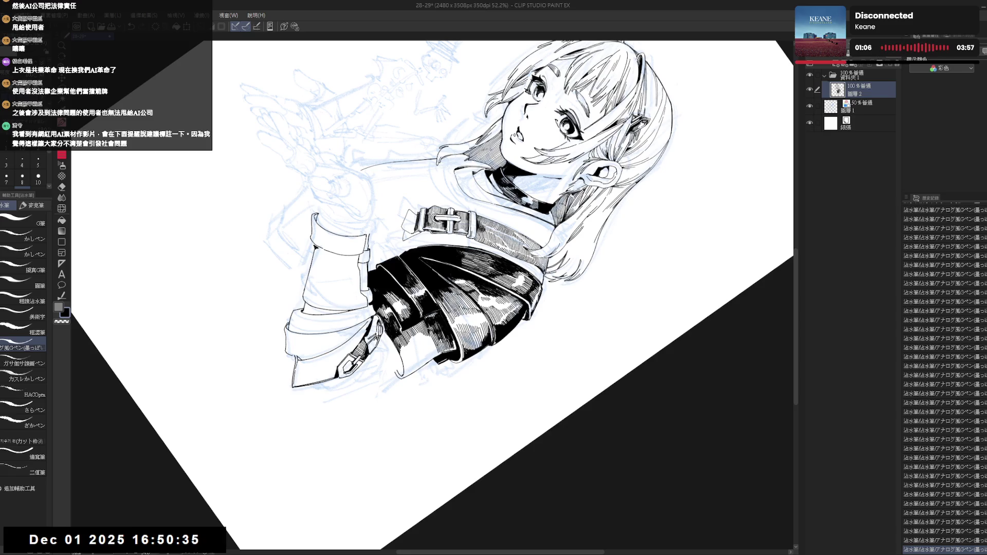
- Check the drawing mirrored, then ink small strokes along the armour hem
key(ctrl+@)
key(ctrl+minus)
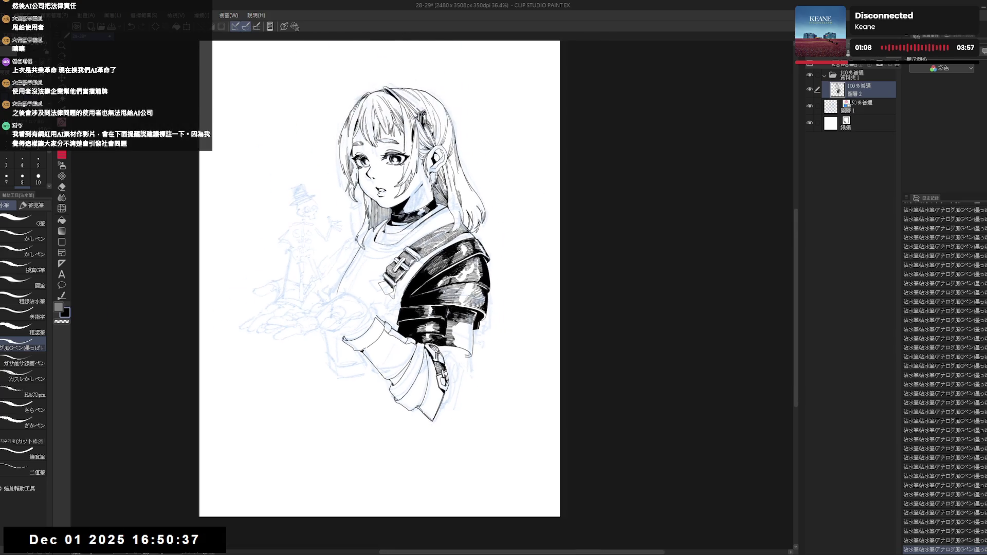
key(h)
key(h)
key(ctrl+plus)
key(ctrl+plus)
key(r)
drag(329, 370, 402, 390)
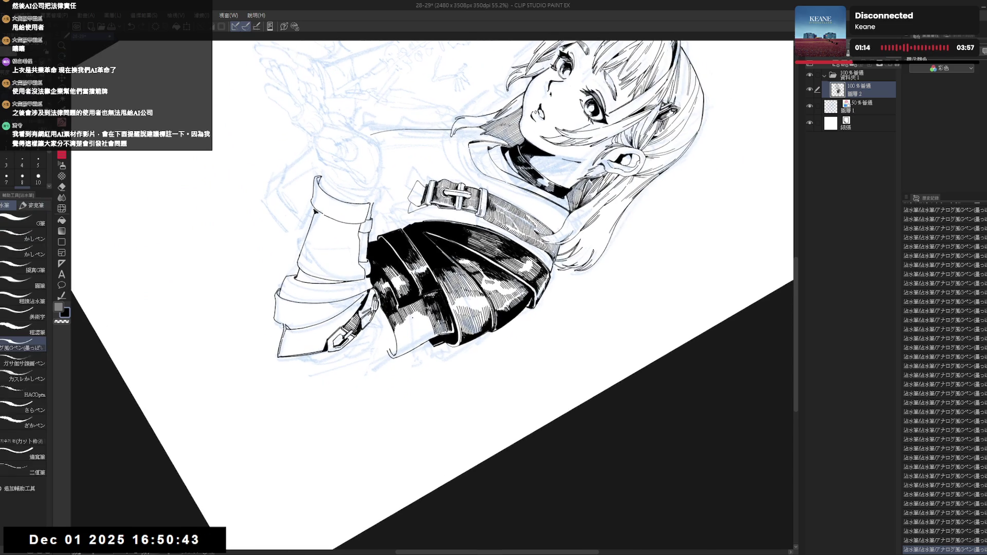
drag(406, 323, 392, 353)
key(ctrl+0)
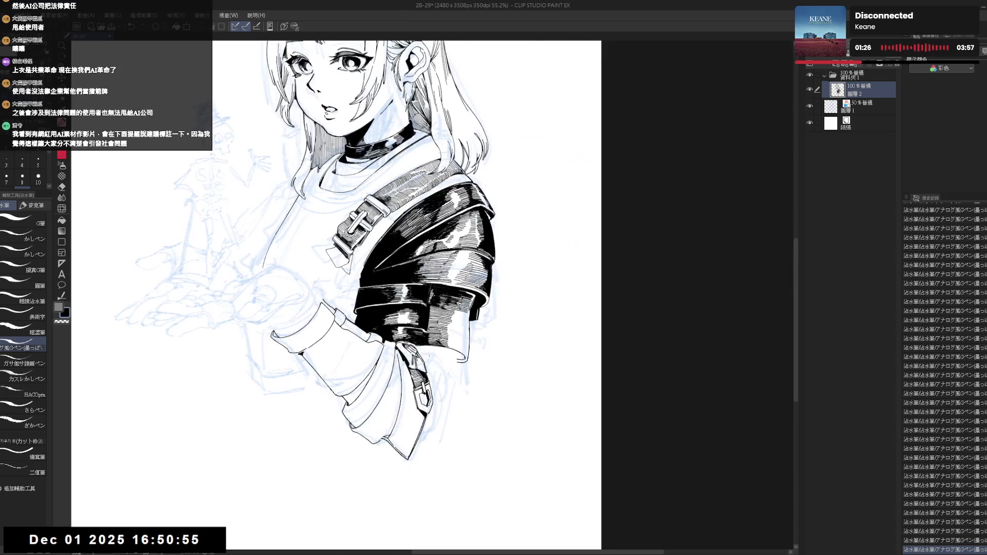
- Try erasing a small armour stroke with transparent colour, then undo the erasure
scroll(430, 363, down, 2)
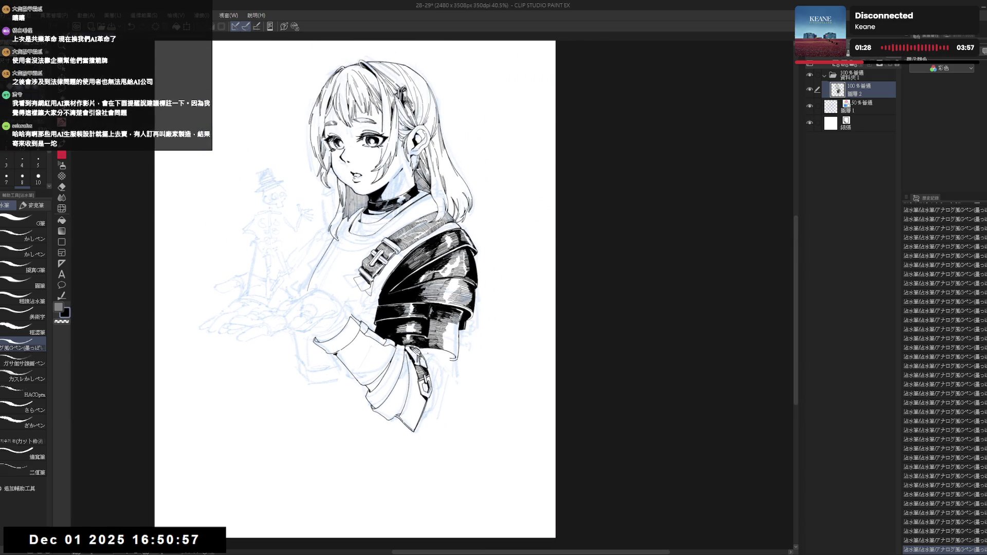
key(h)
key(h)
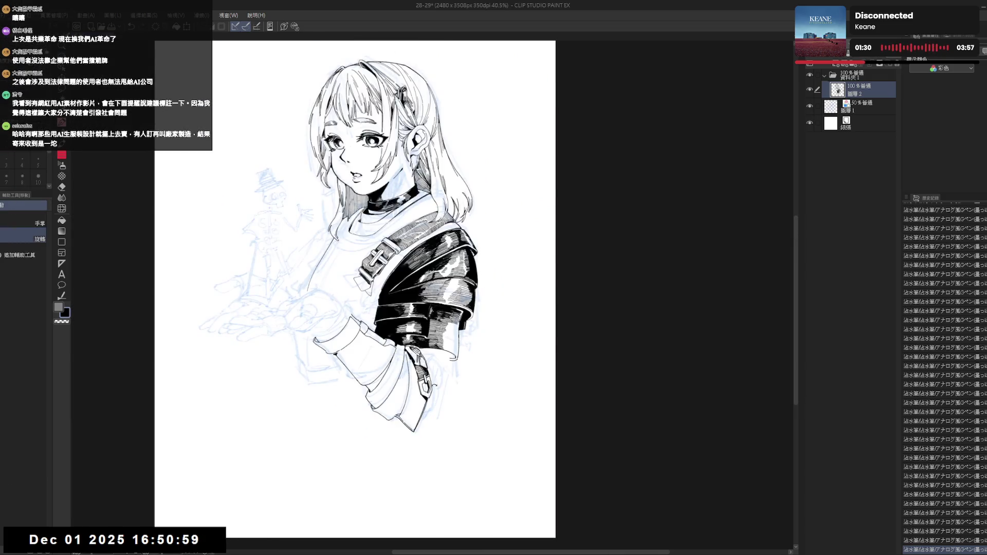
key(minus)
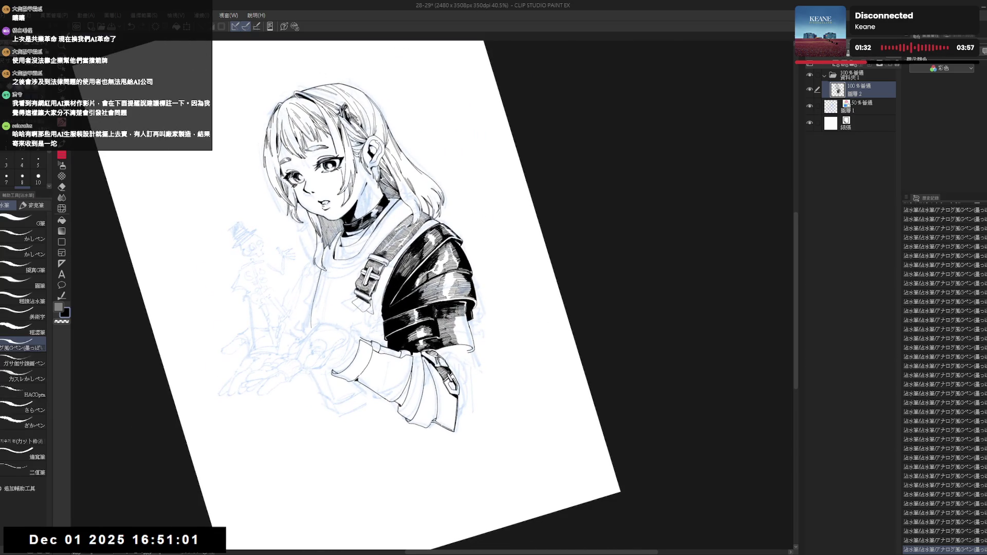
key(ctrl+z)
key(c)
drag(435, 305, 437, 337)
key(ctrl+z)
key(ctrl+z)
key(ctrl+z)
key(ctrl+z)
key(ctrl+z)
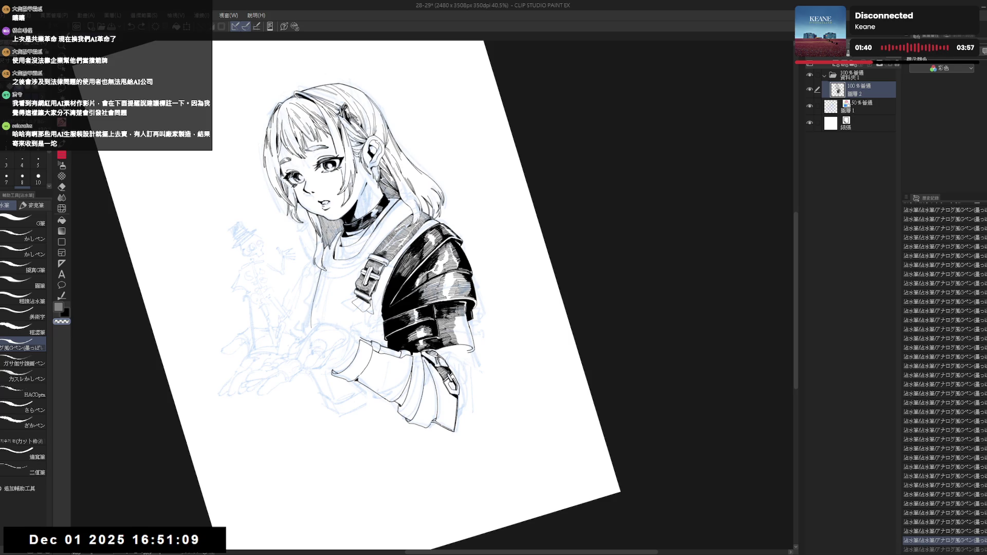
key(ctrl+0)
- Mirror the view and compare the last strokes by toggling undo and redo
scroll(509, 288, up, 3)
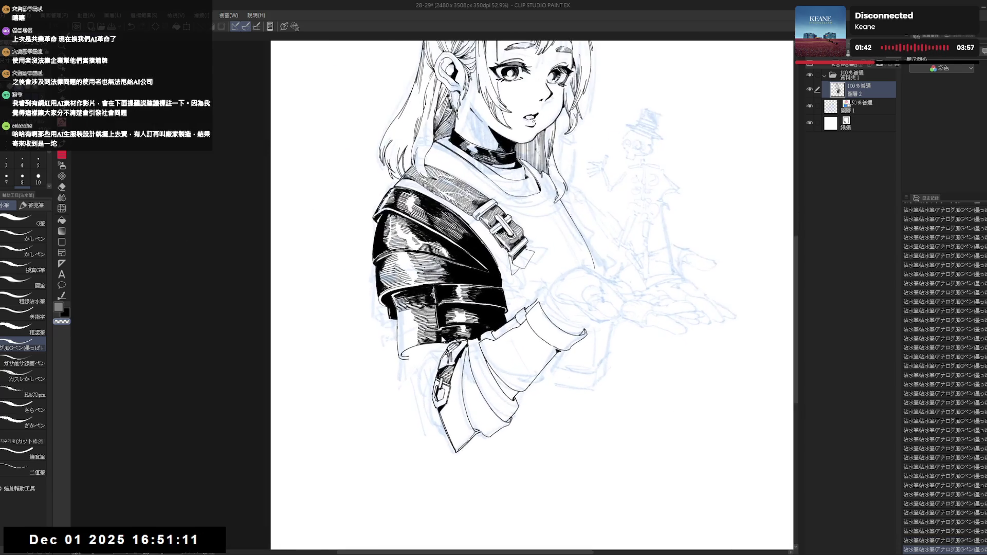
key(h)
key(ctrl+z)
key(ctrl+y)
key(ctrl+z)
key(ctrl+y)
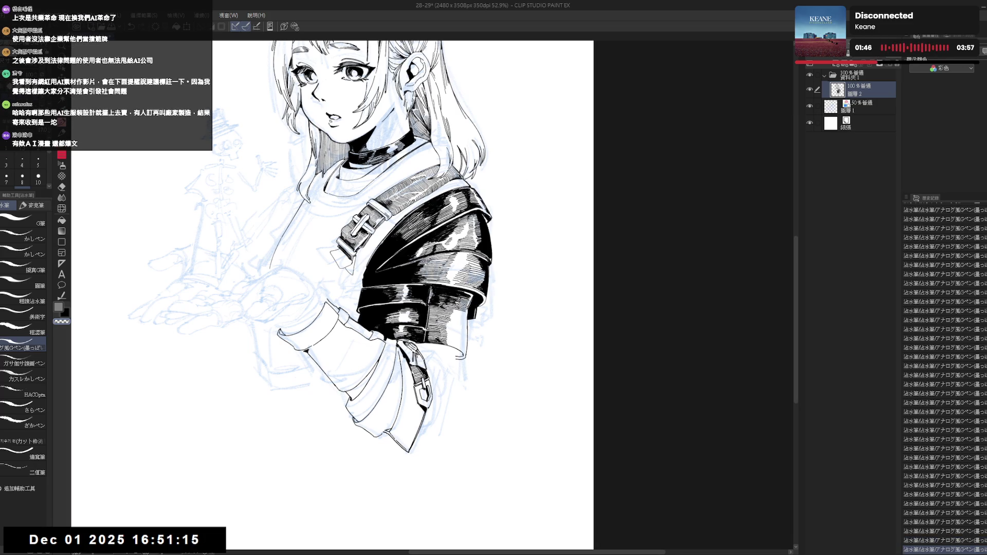
key(minus)
key(minus)
key(minus)
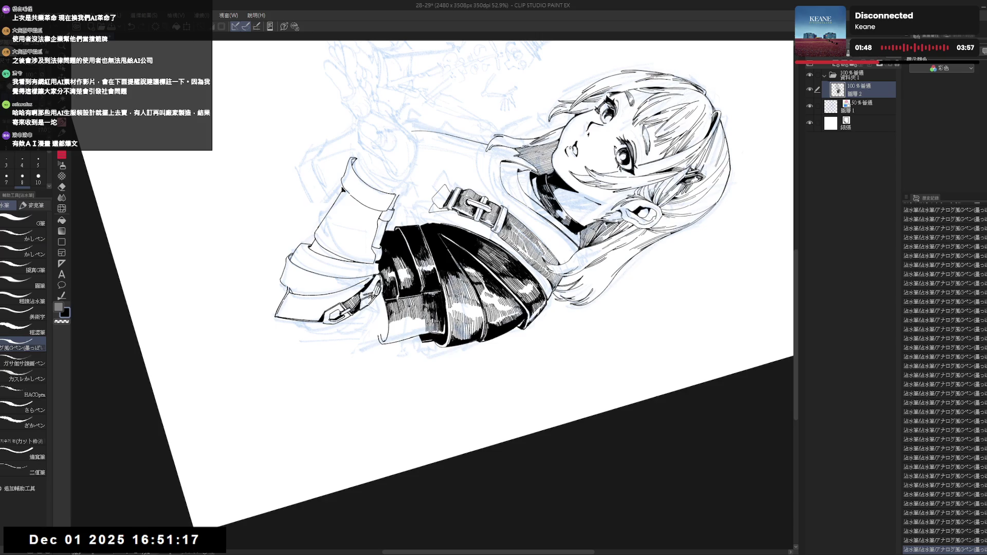
key(c)
key(ctrl+z)
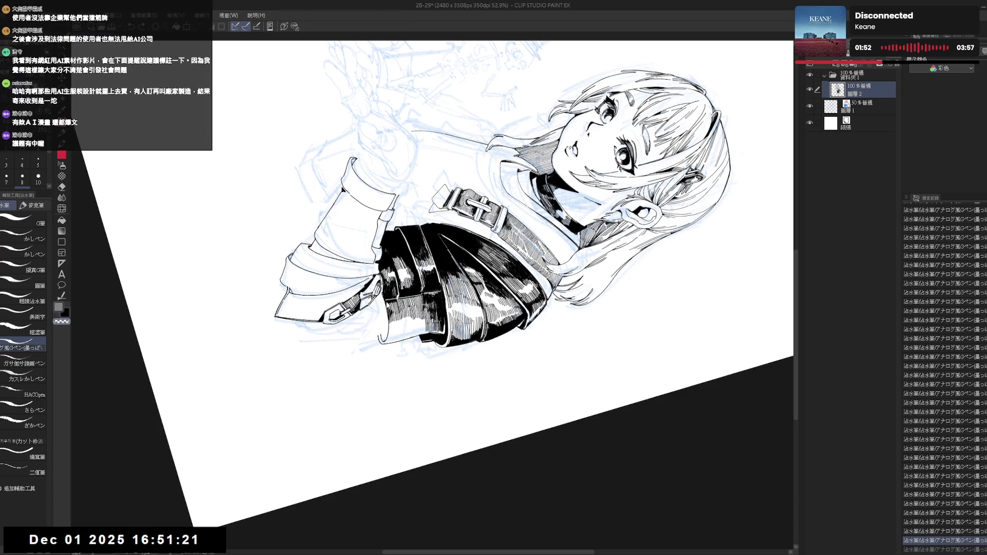
key(ctrl+y)
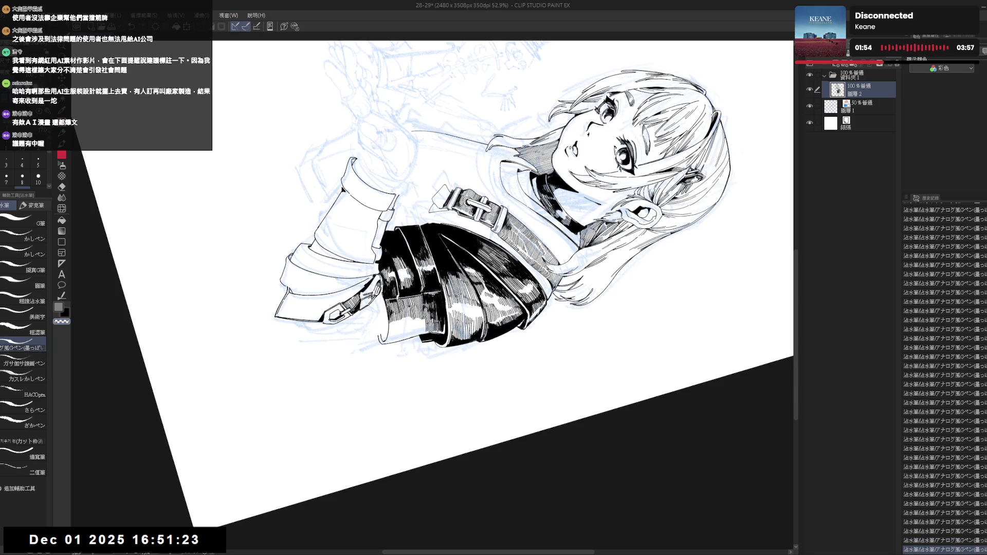
- Add short ink strokes to the lower armour, then check the whole page mirrored
key(ctrl+at)
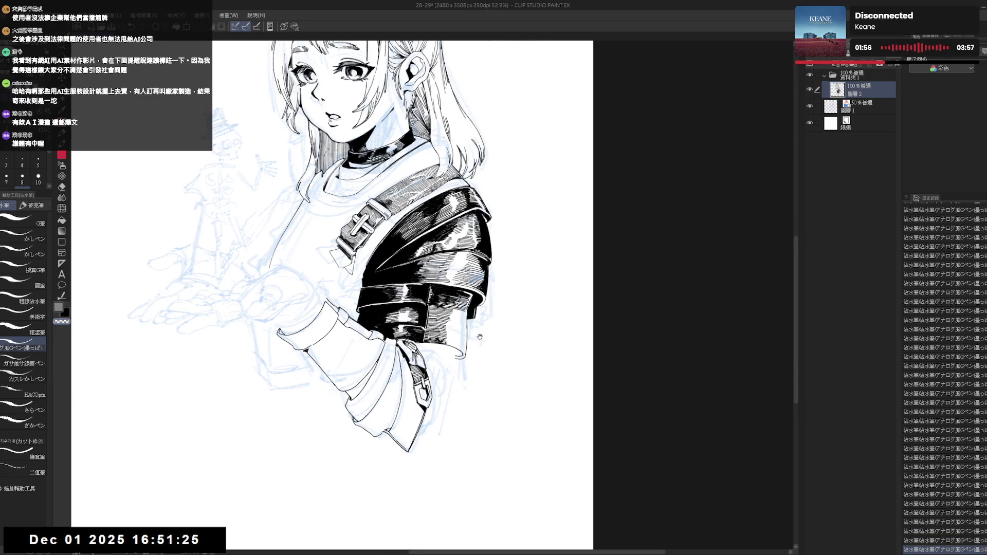
key(ctrl+at)
key(minus)
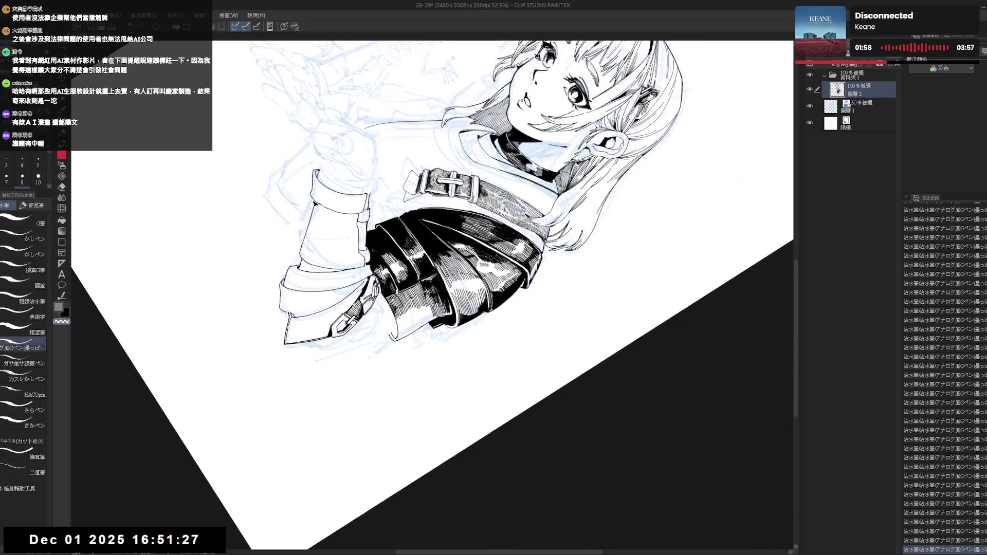
drag(403, 322, 398, 331)
key(ctrl+at)
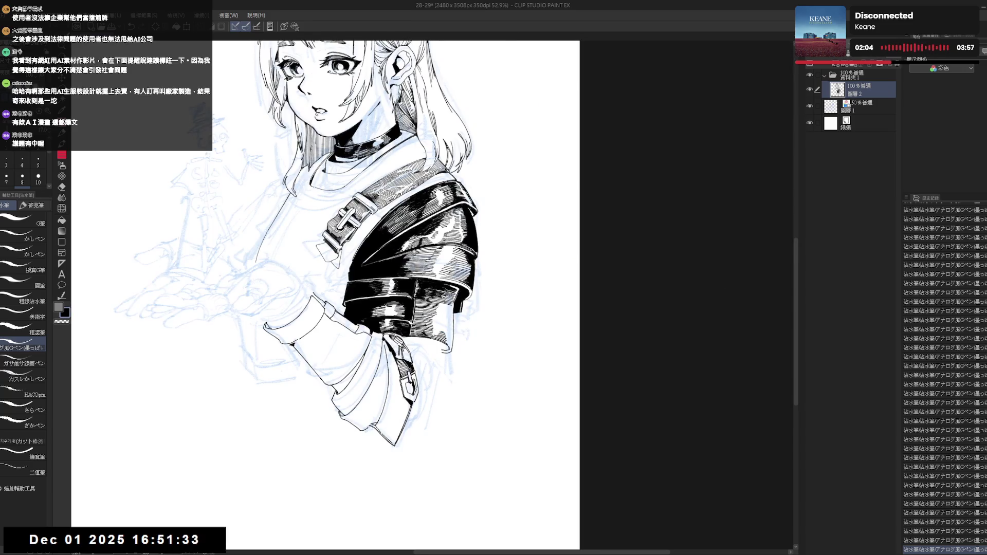
key(ctrl+minus)
key(ctrl+minus)
key(h)
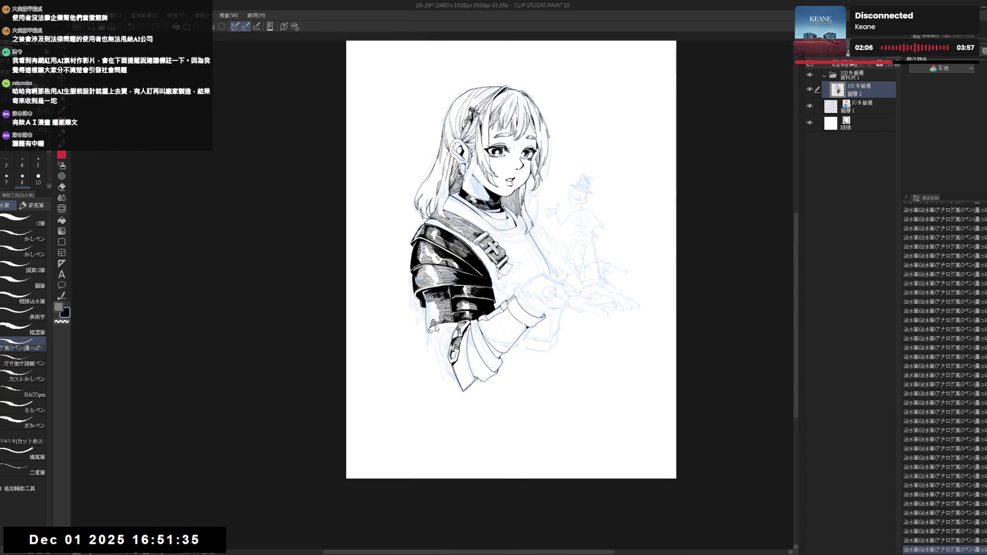
key(h)
key(asciicircum)
key(asciicircum)
key(asciicircum)
key(ctrl+plus)
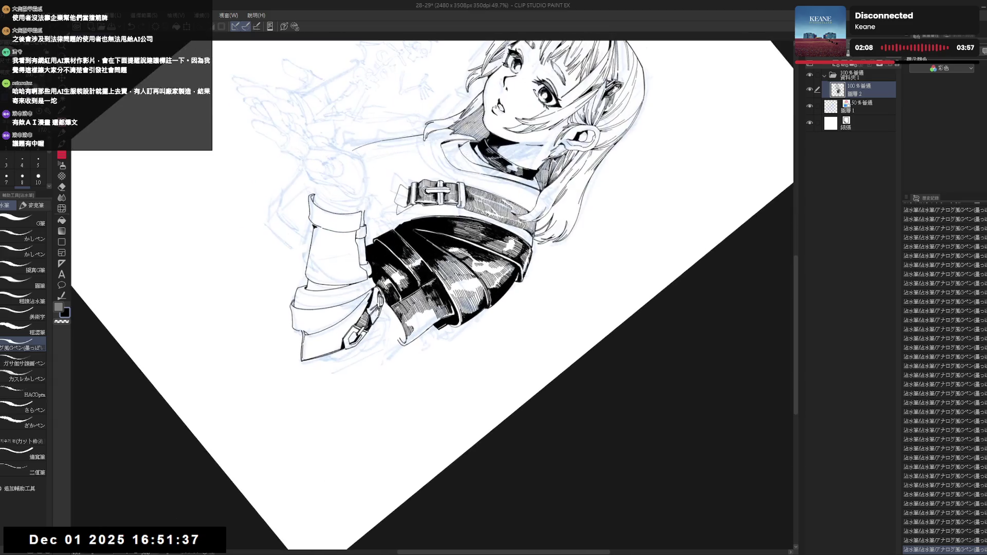
key(minus)
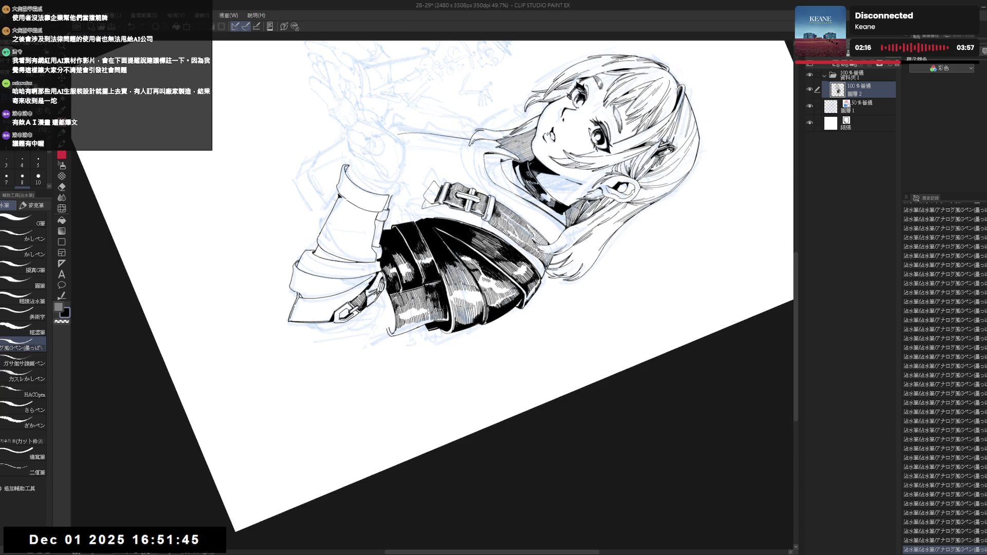
key(ctrl+at)
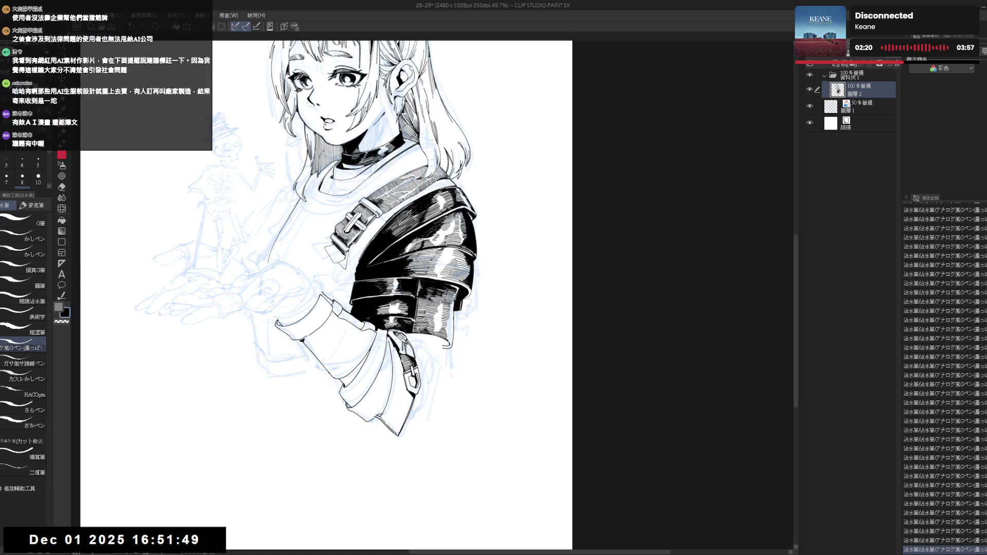
- Erase the stray marks along the armor edge with the Eraser
key(e)
click(453, 304)
click(453, 303)
click(452, 306)
drag(454, 307, 457, 291)
click(456, 294)
click(456, 296)
click(457, 297)
click(453, 306)
- Add two small G-pen ink marks on the armor edge
key(p)
click(456, 295)
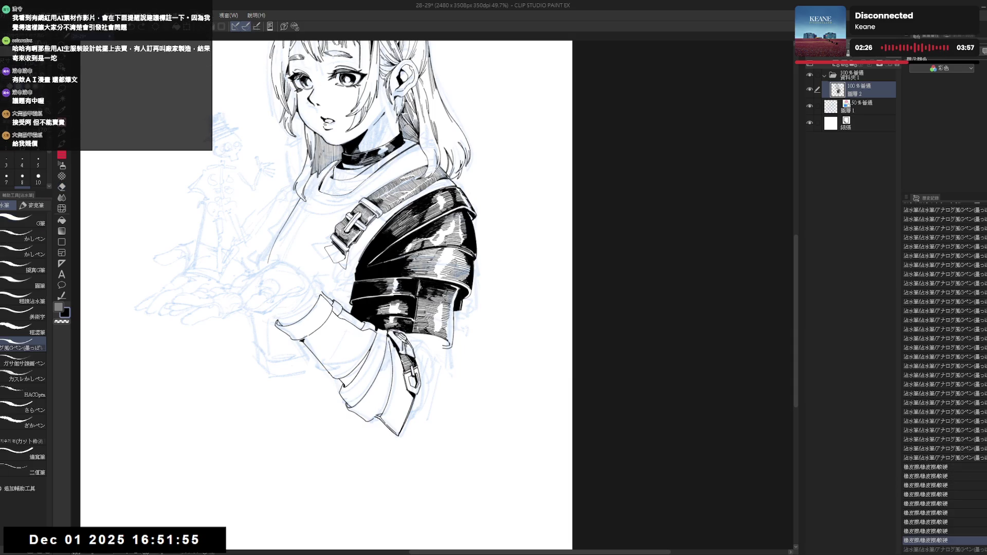
click(455, 296)
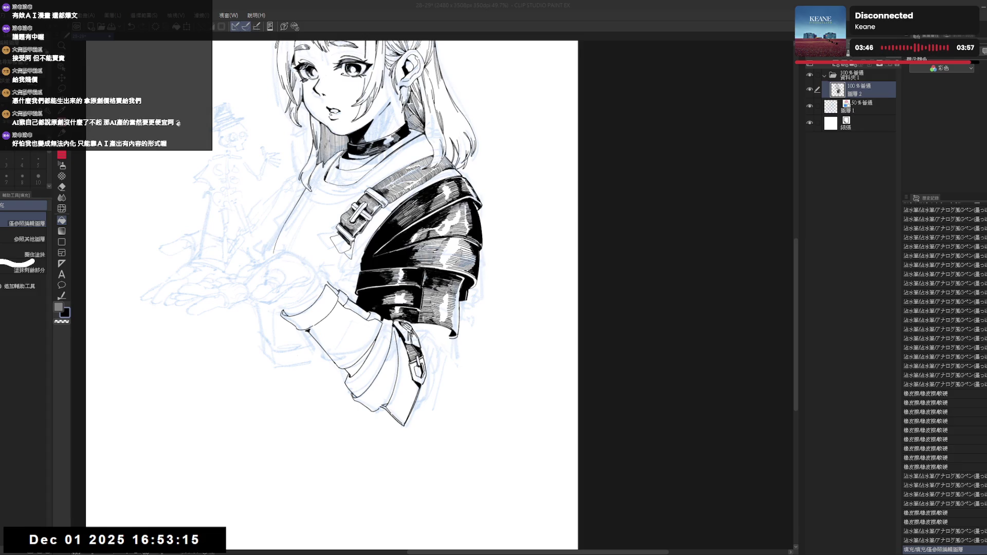
- Ink a row of hatching strokes across the shoulder pad with the canvas tilted about 40°
key(r)
drag(417, 334, 402, 393)
drag(426, 334, 441, 337)
drag(442, 329, 447, 335)
drag(449, 327, 457, 332)
drag(457, 324, 463, 330)
drag(464, 322, 468, 328)
drag(431, 293, 488, 257)
drag(471, 308, 476, 314)
drag(475, 305, 478, 313)
drag(452, 391, 463, 405)
key(h)
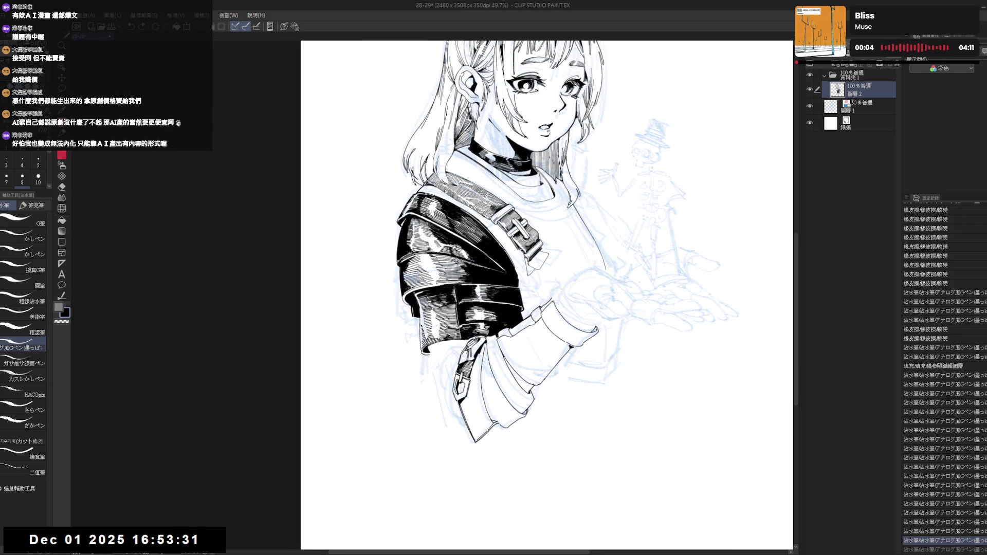
- Fill the small gap beside the armor with black
drag(415, 293, 417, 304)
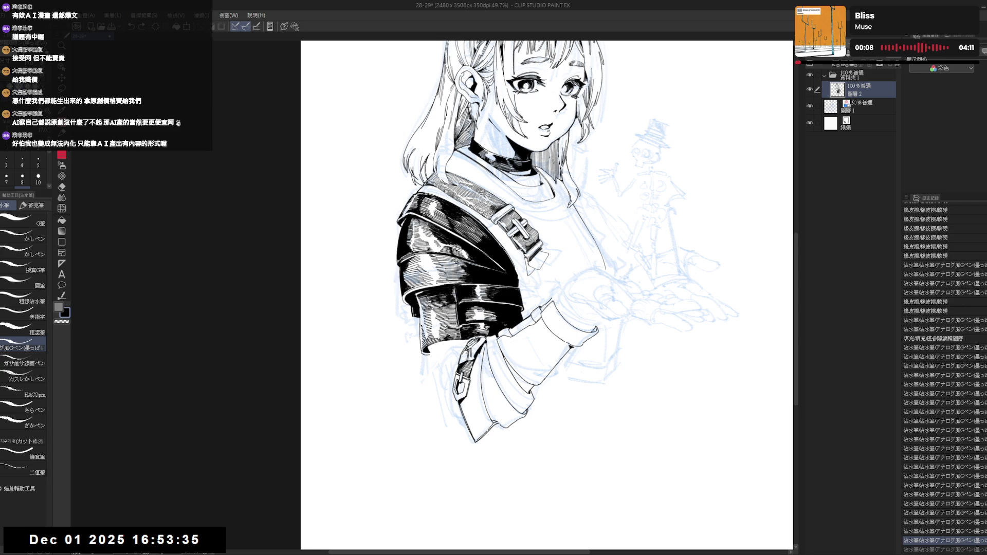
key(h)
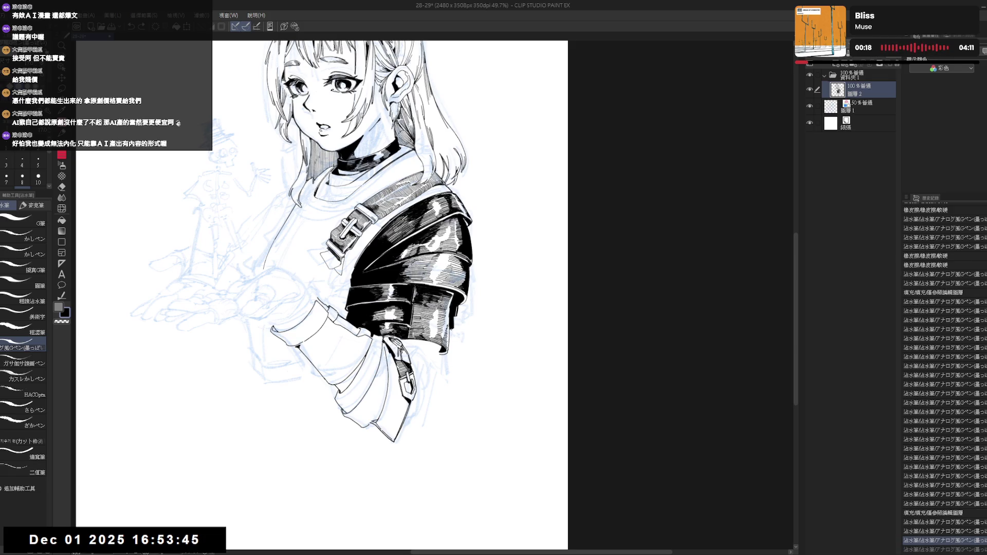
key(g)
scroll(461, 287, down, 3)
click(459, 305)
scroll(423, 322, up, 2)
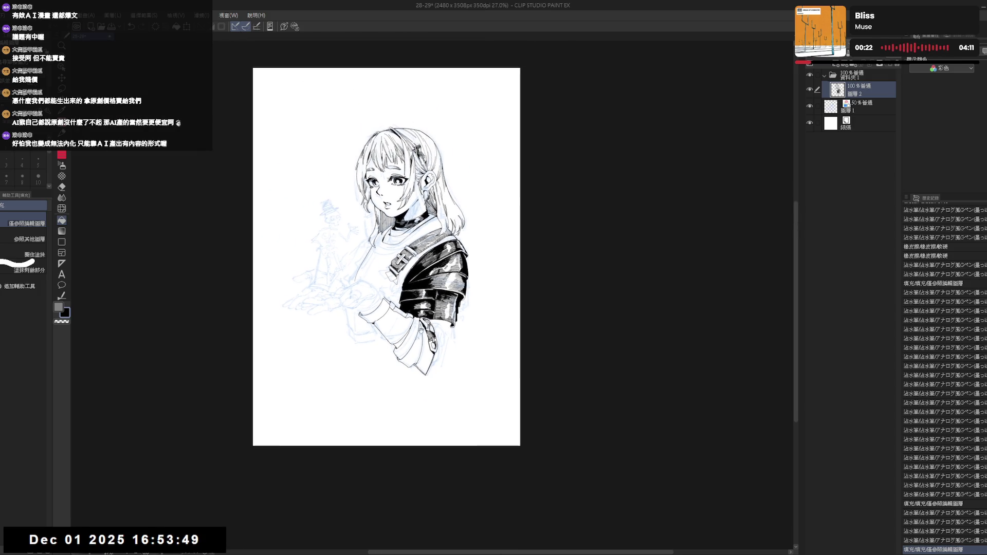
- Tilt the page about 6° and ink a short G-pen stroke at the sleeve's lower edge
mouse_move(460, 361)
mouse_down()
mouse_move(456, 426)
mouse_move(433, 404)
mouse_up()
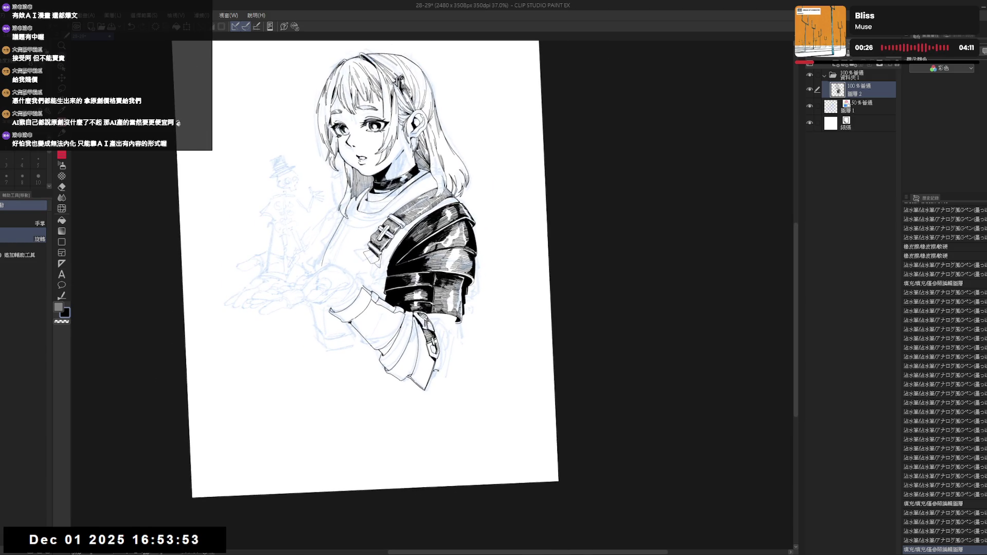
key(p)
drag(432, 377, 443, 367)
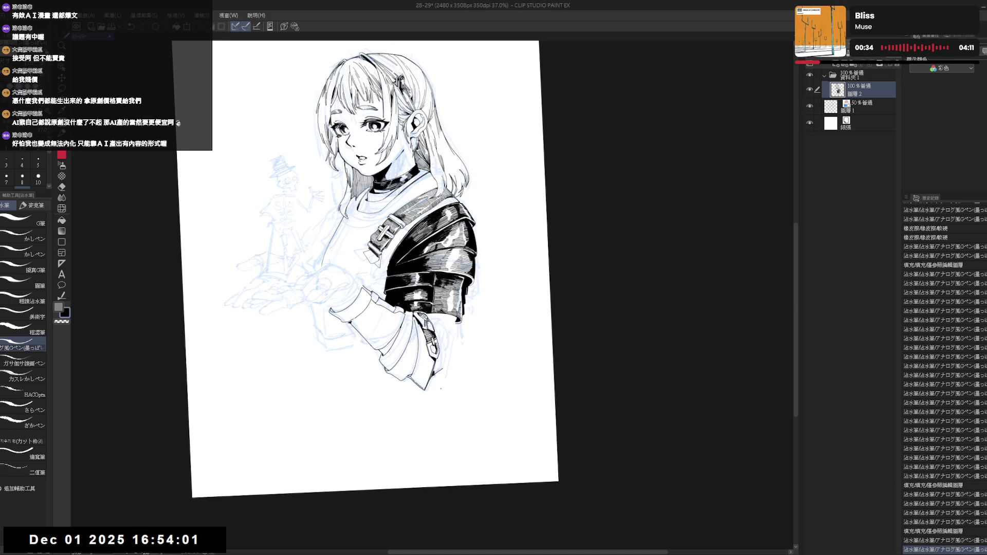
key(minus)
key(minus)
key(e)
key(p)
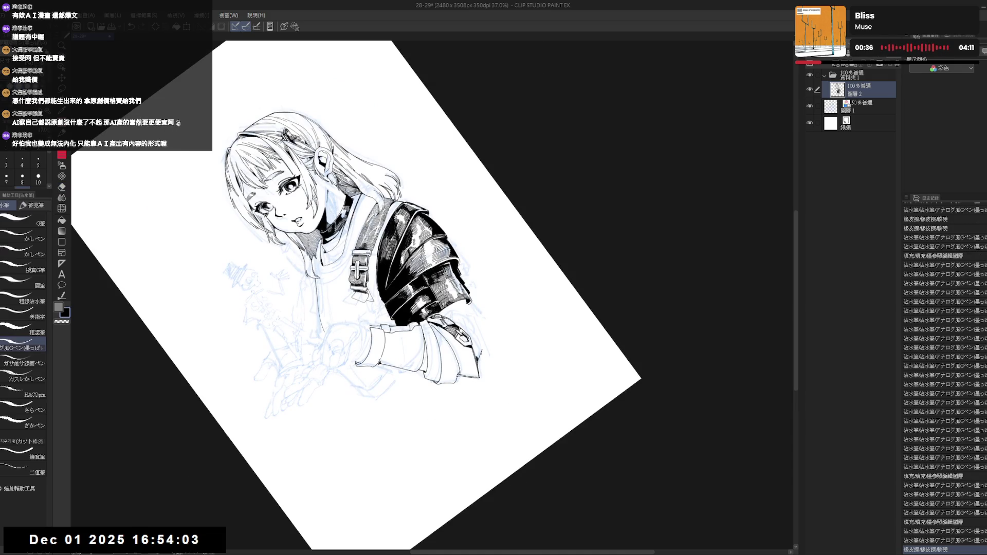
key(asciicircum)
key(asciicircum)
key(h)
key(h)
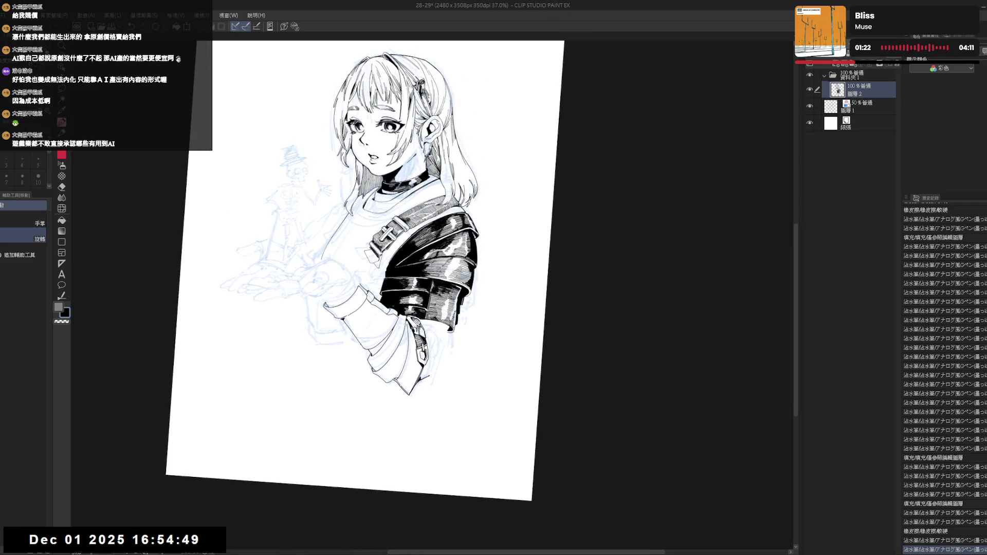
- Mirror and fit the page, then turn the canvas view about 70° counter-clockwise
key(p)
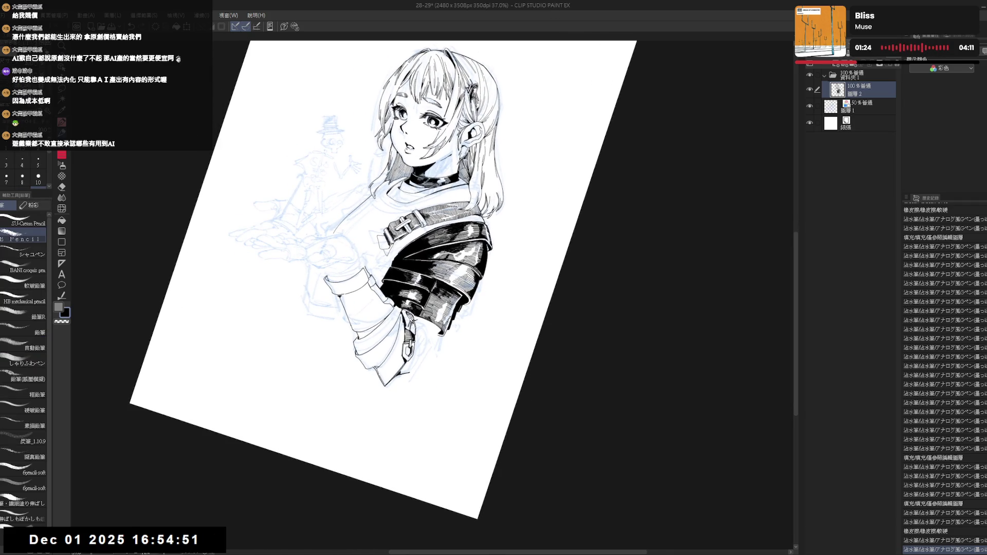
key(p)
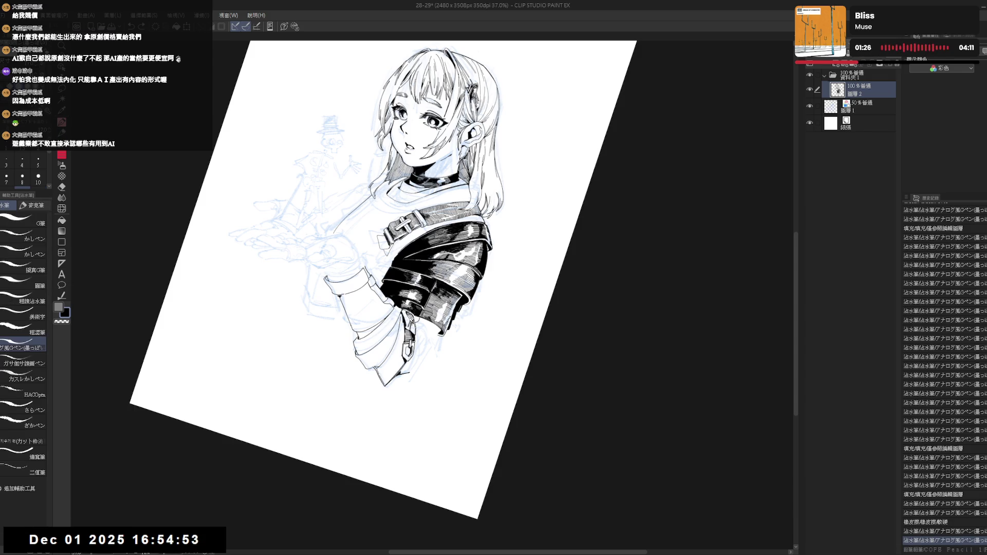
key(ctrl+at)
key(h)
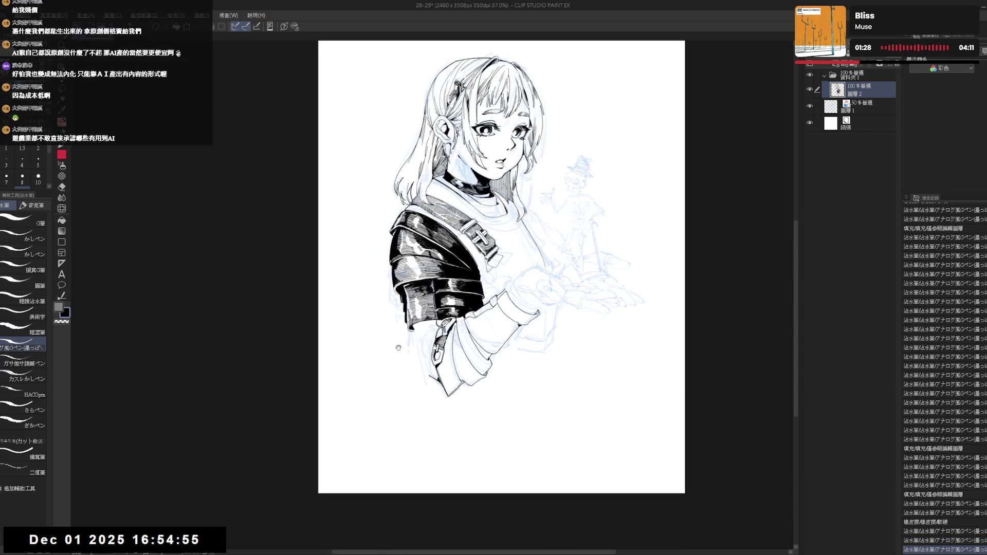
key(ctrl+0)
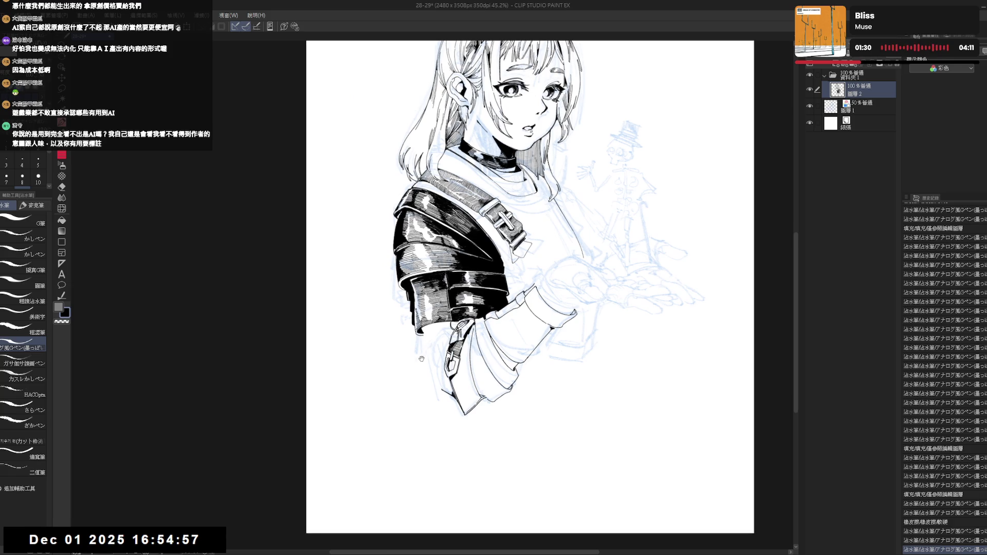
key(r)
mouse_move(421, 358)
mouse_down()
mouse_move(411, 376)
mouse_move(416, 354)
mouse_up()
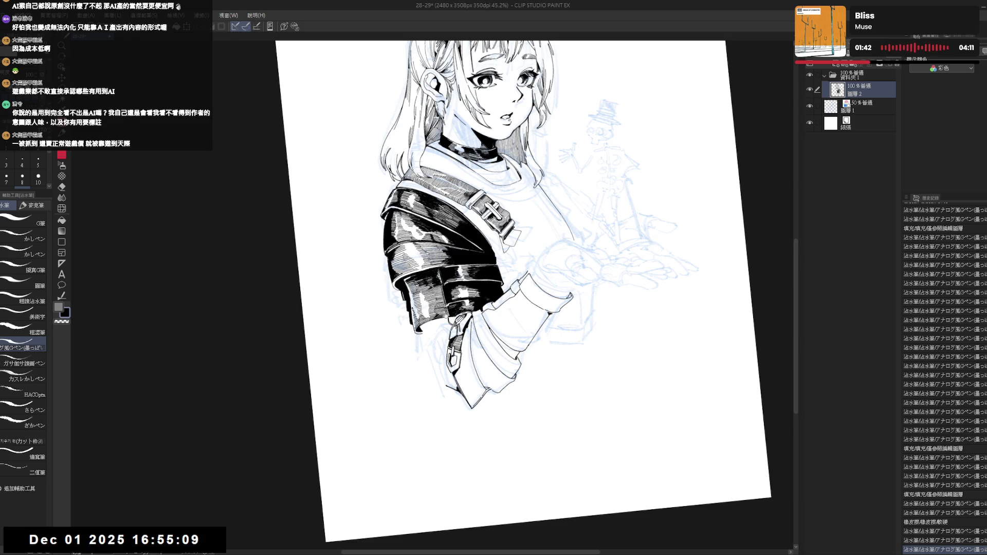
key(r)
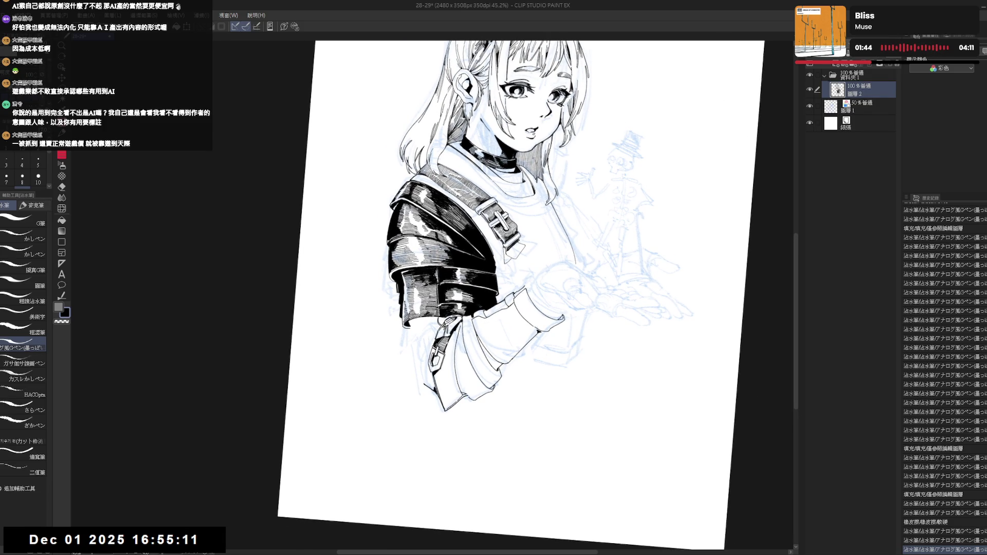
drag(617, 257, 462, 154)
- Ink a small stroke on the armor, undoing and redrawing it shorter
key(p)
drag(453, 295, 453, 328)
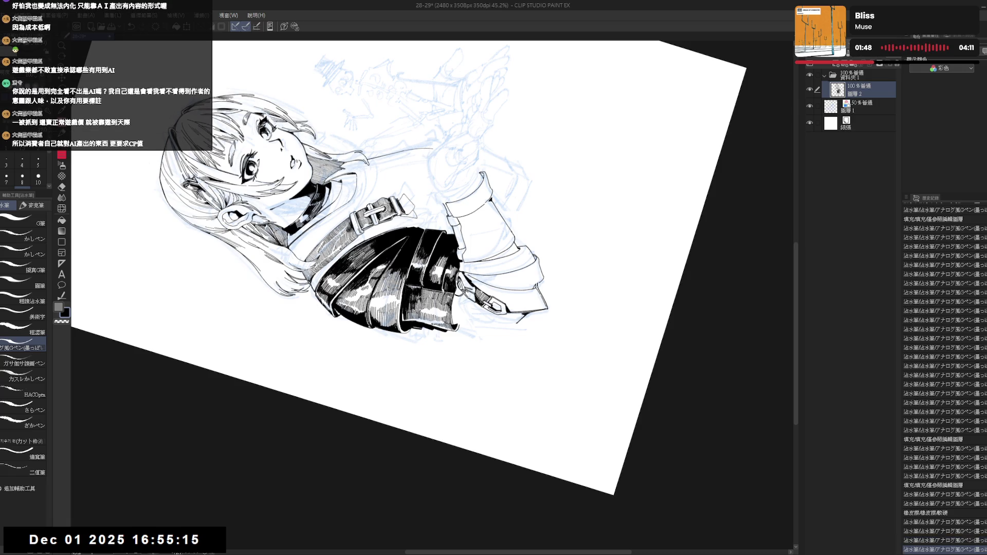
key(ctrl+z)
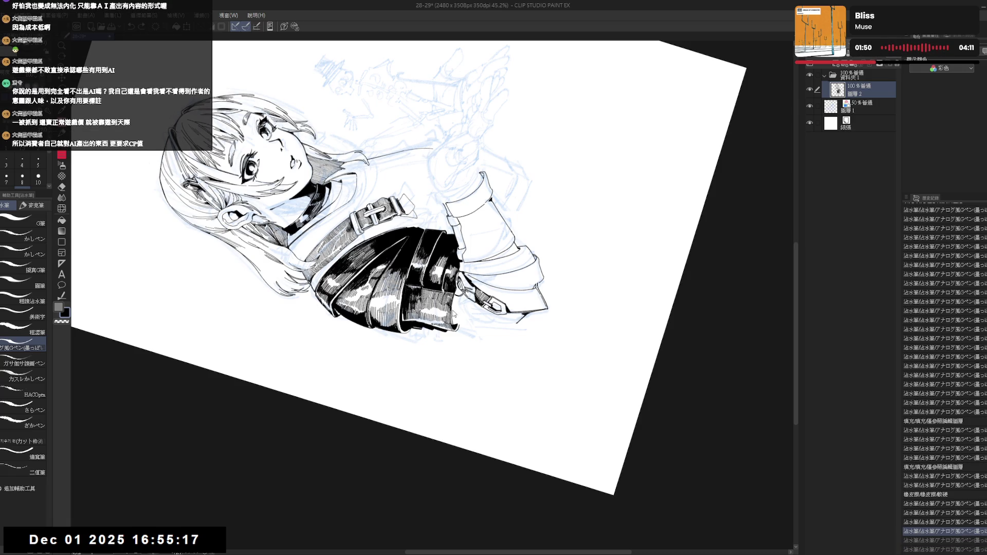
drag(452, 308, 454, 320)
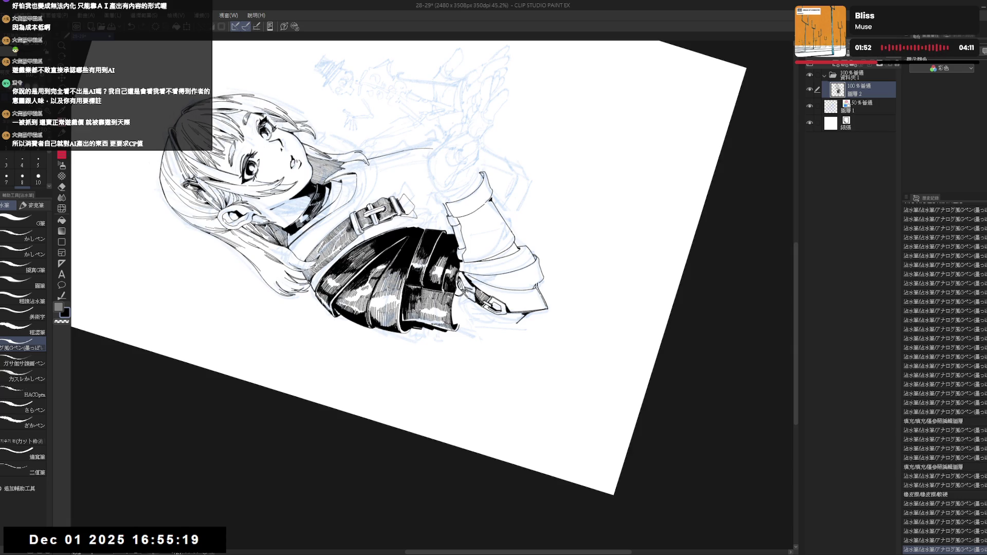
- With the view re-tilted, ink small strokes near the zipper and dab marks on the armor
key(ctrl+0)
key(h)
key(r)
drag(458, 383, 426, 391)
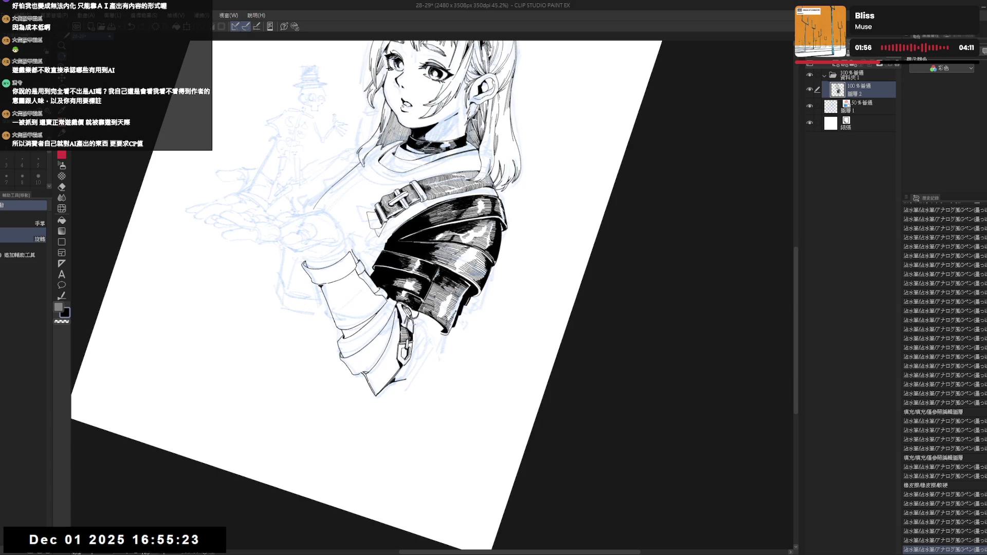
drag(411, 329, 417, 333)
drag(437, 390, 452, 381)
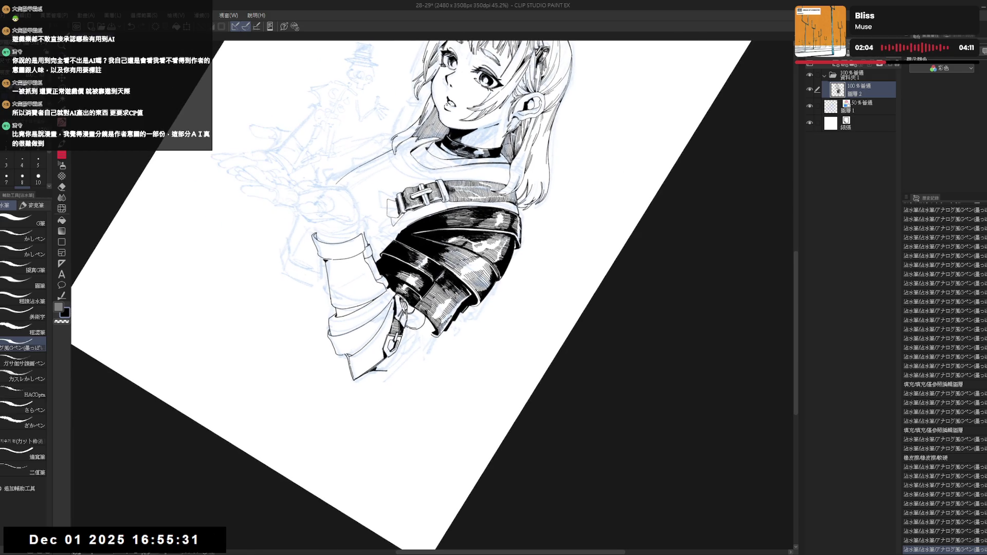
click(424, 328)
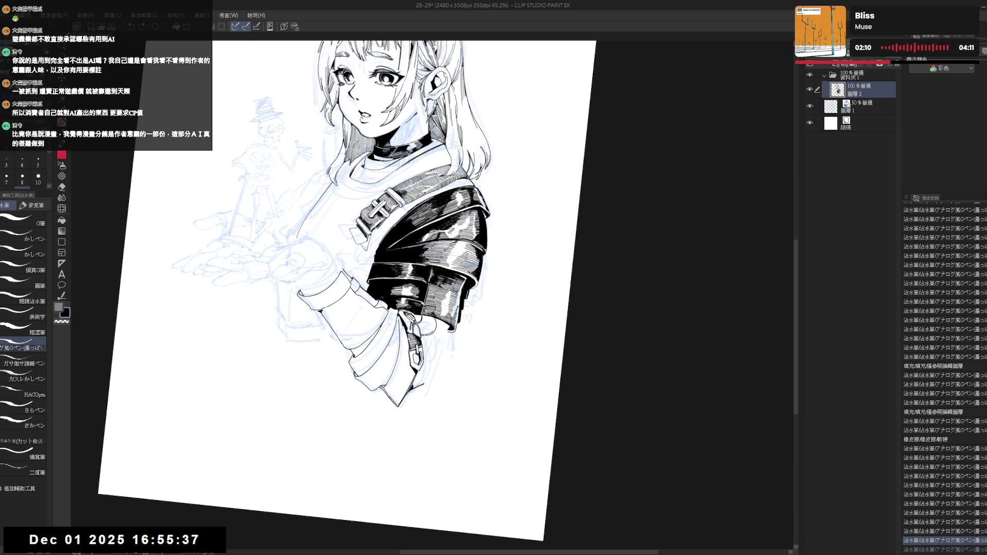
key(-)
click(414, 312)
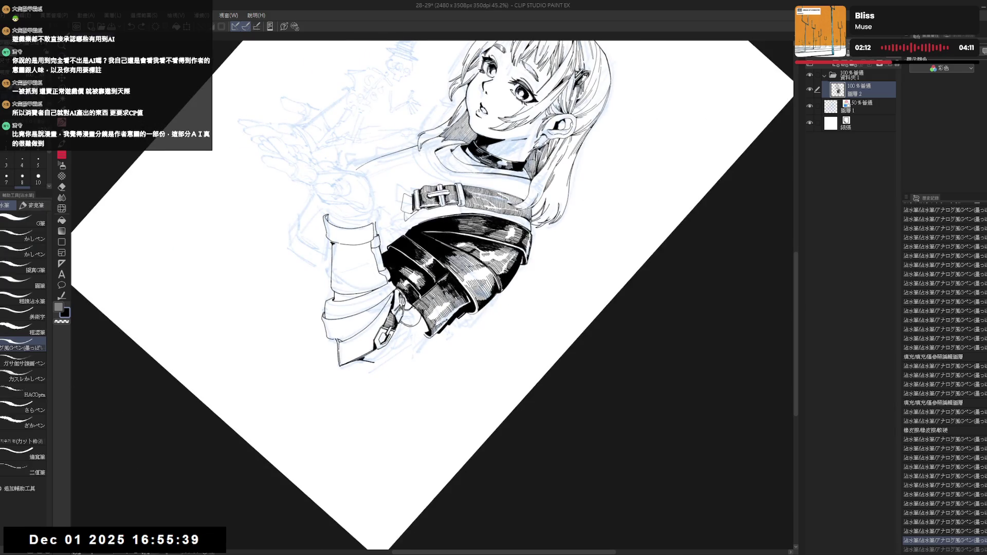
- Straighten the view, pan slightly and zoom in on the figure
key(@)
mouse_move(442, 372)
mouse_down()
mouse_move(436, 363)
mouse_move(439, 371)
mouse_up()
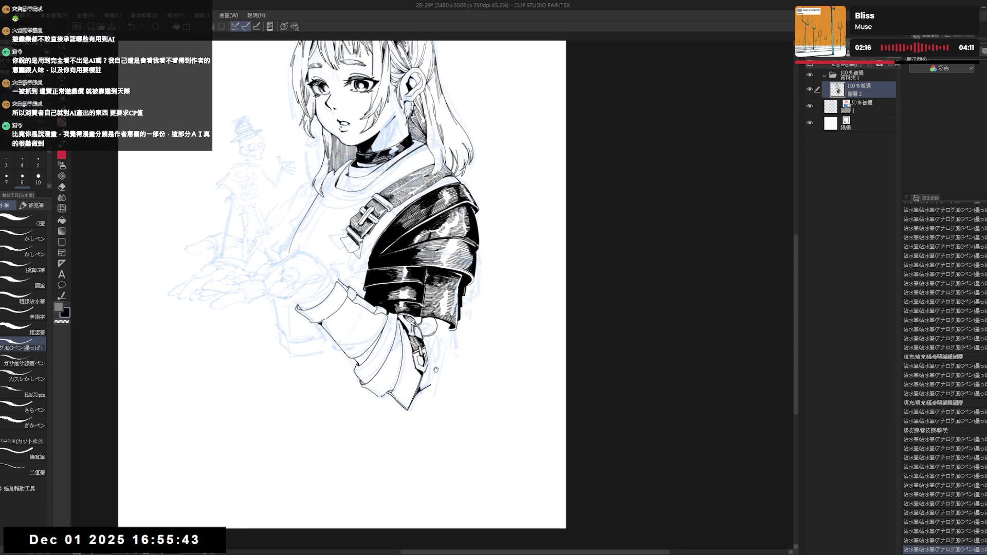
key(e)
key(-)
key(-)
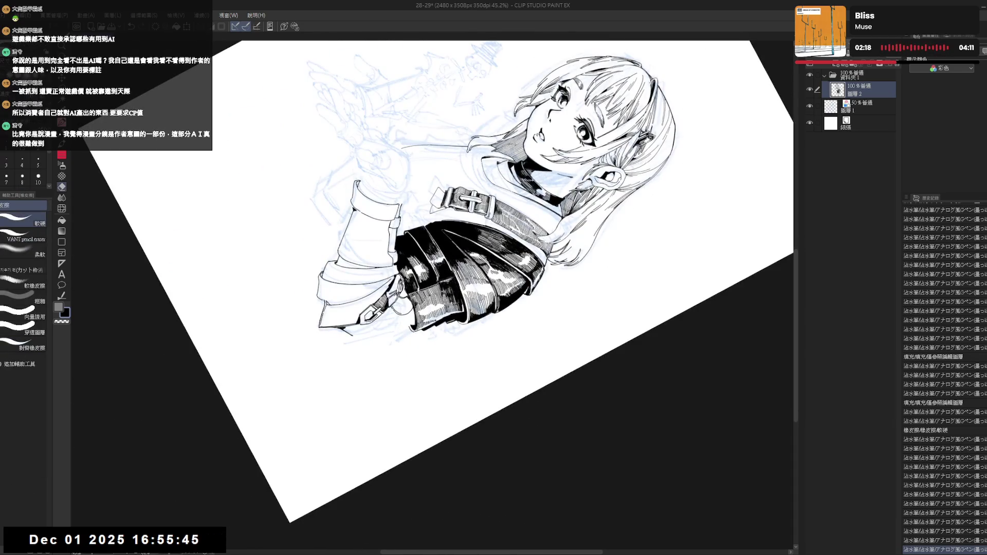
key(p)
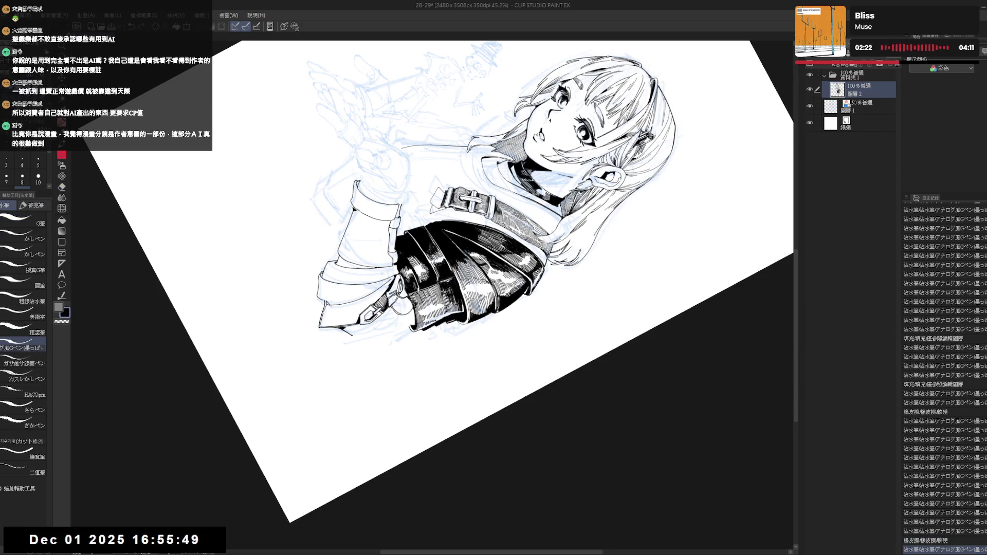
key(ctrl+@)
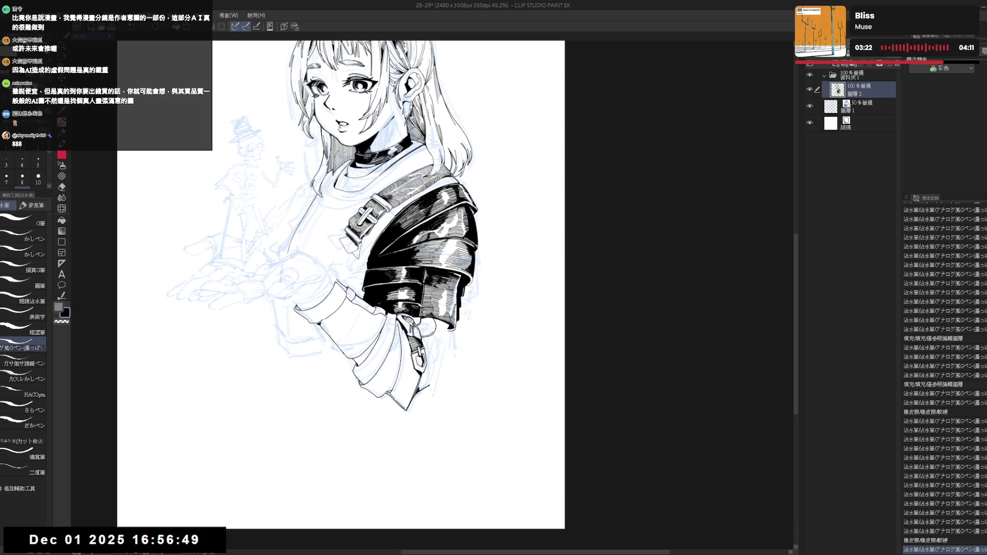
- Rotate the view about 15° and try a short ink stroke on the sleeve, then undo it
drag(450, 339, 448, 327)
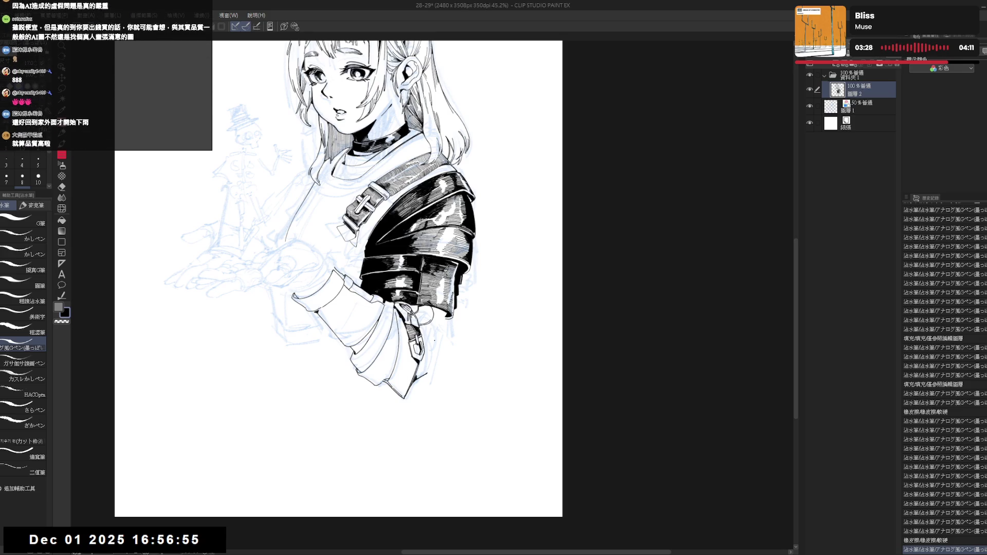
key(r)
drag(409, 467, 463, 442)
key(e)
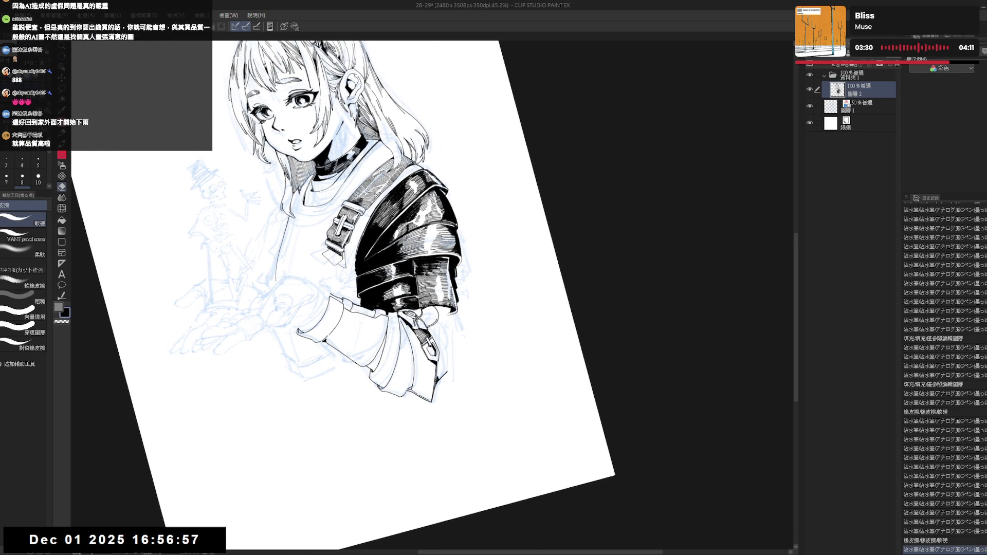
key(p)
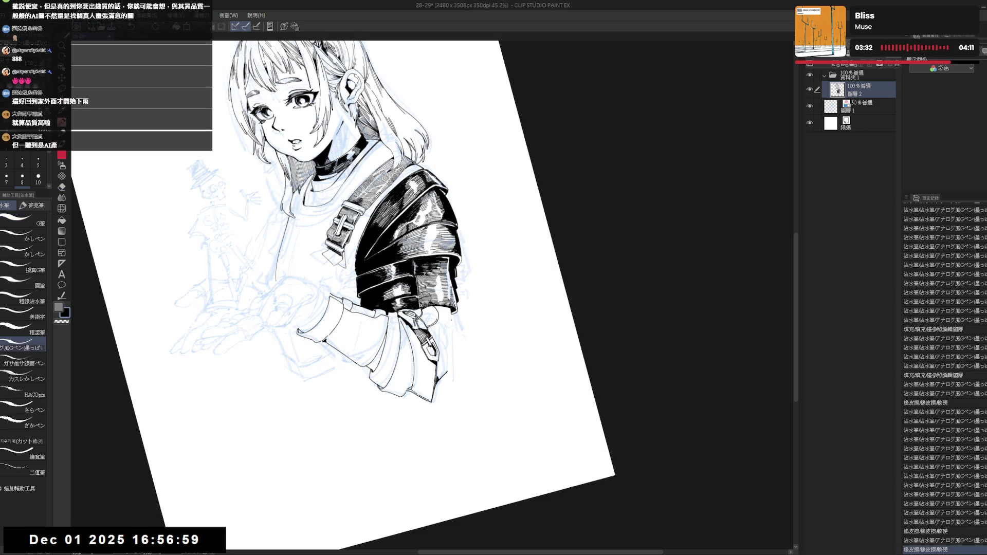
key(ctrl+z)
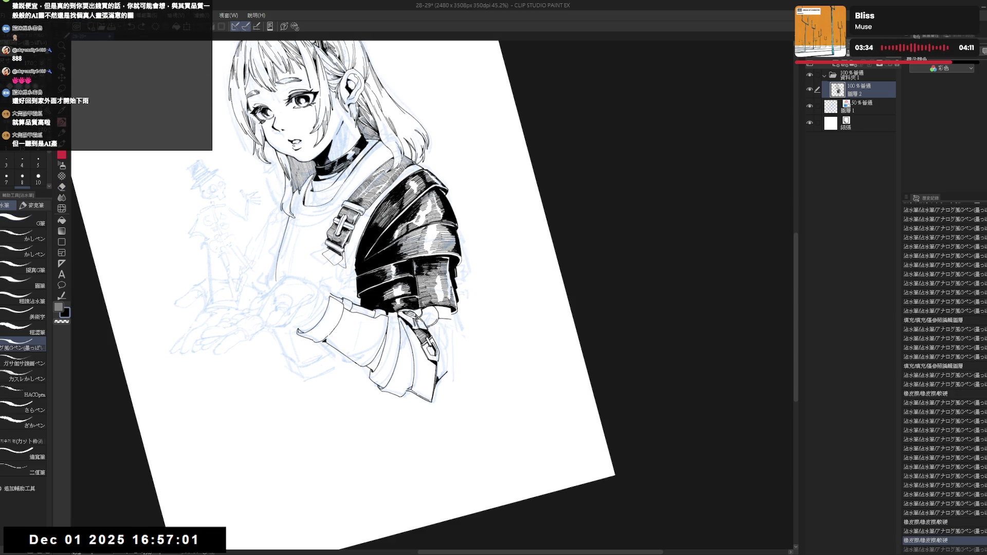
drag(439, 317, 453, 323)
key(ctrl+z)
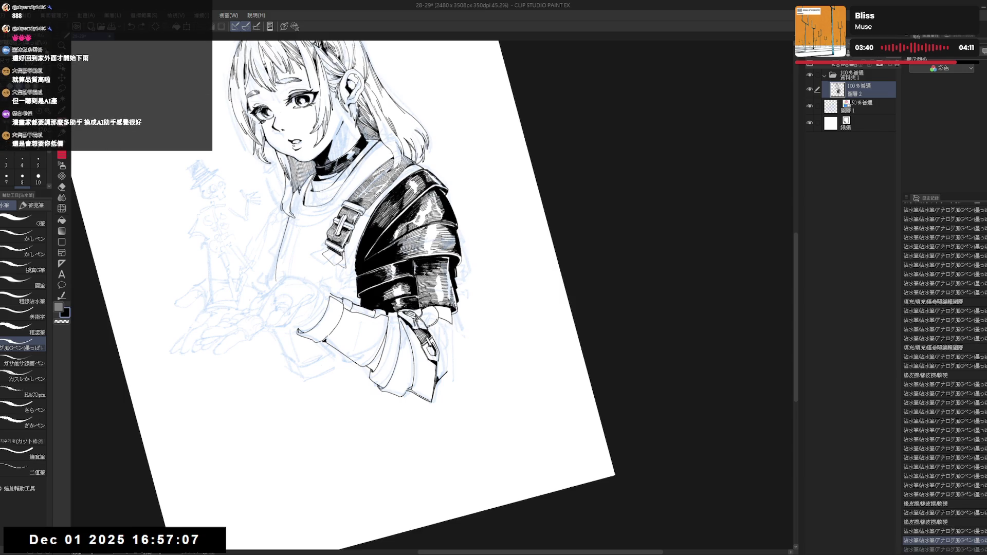
- Redraw the short sleeve stroke and add a dark stroke below it, checking mirrored
drag(438, 320, 451, 327)
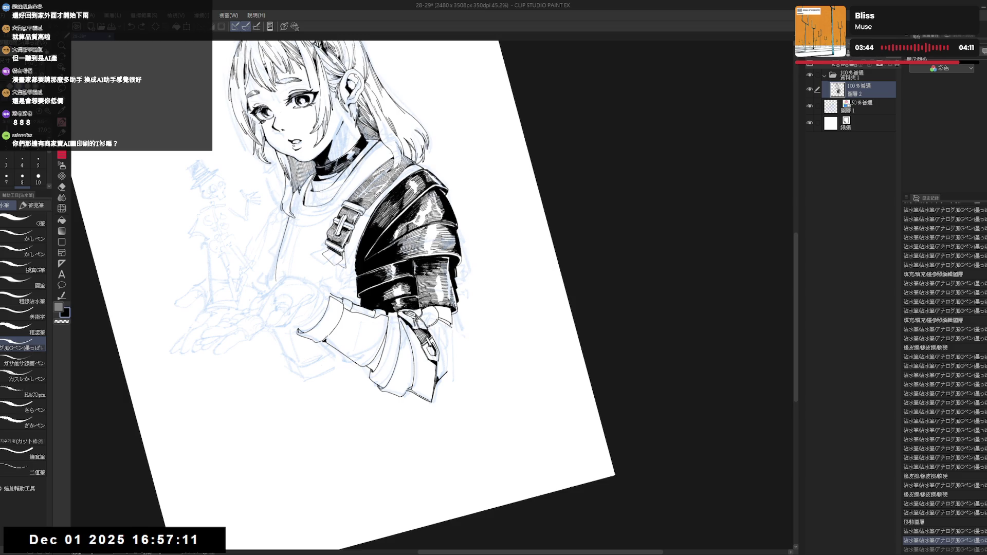
key(h)
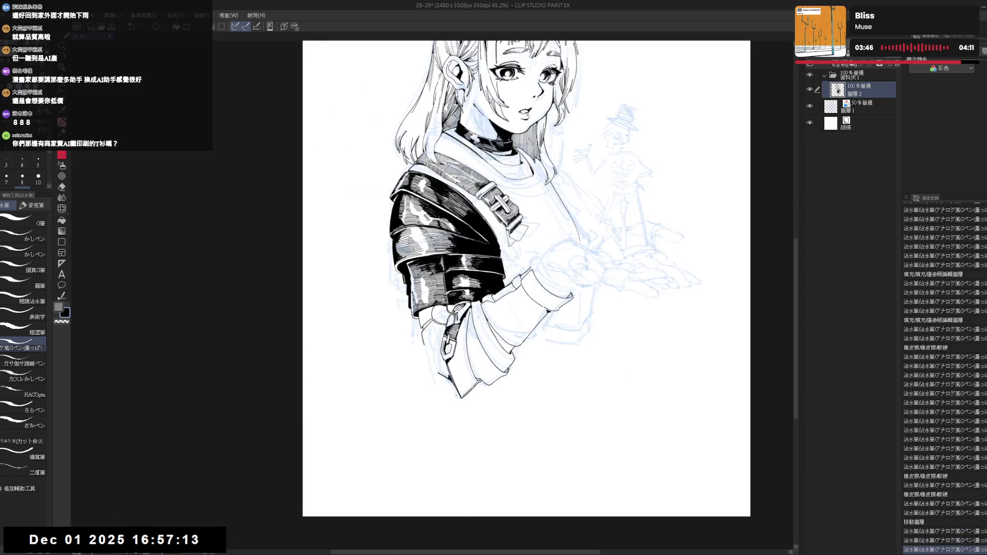
drag(450, 326, 451, 339)
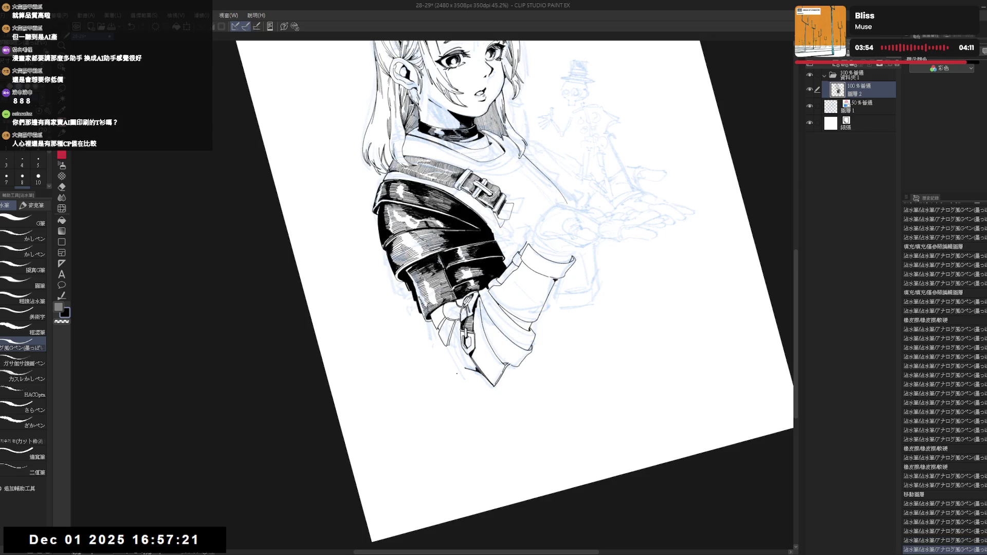
key(h)
drag(480, 250, 483, 261)
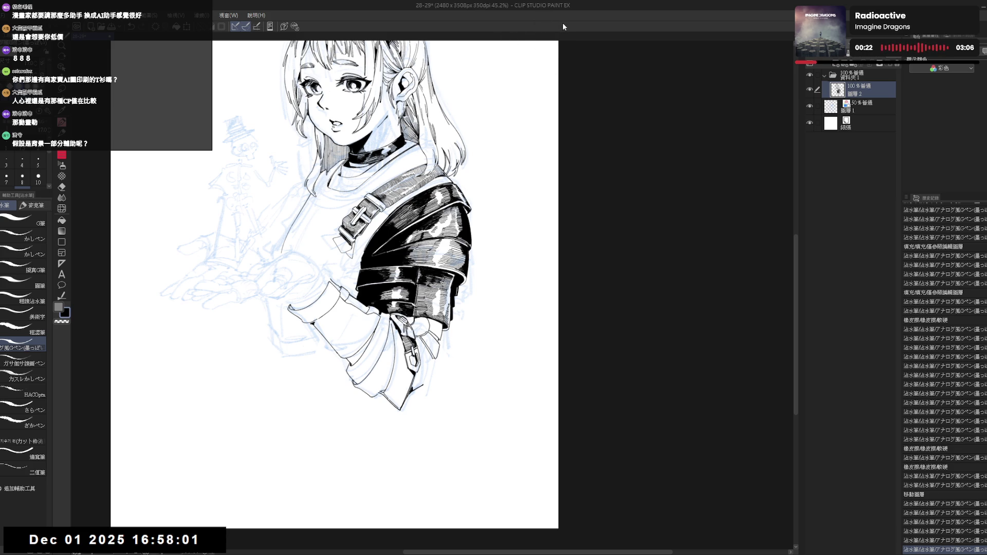
- Tilt the view about 35° clockwise, undo the stray sleeve mark, then straighten and fit the page
key(r)
mouse_move(554, 64)
mouse_down()
mouse_move(668, 163)
mouse_move(682, 193)
mouse_up()
key(e)
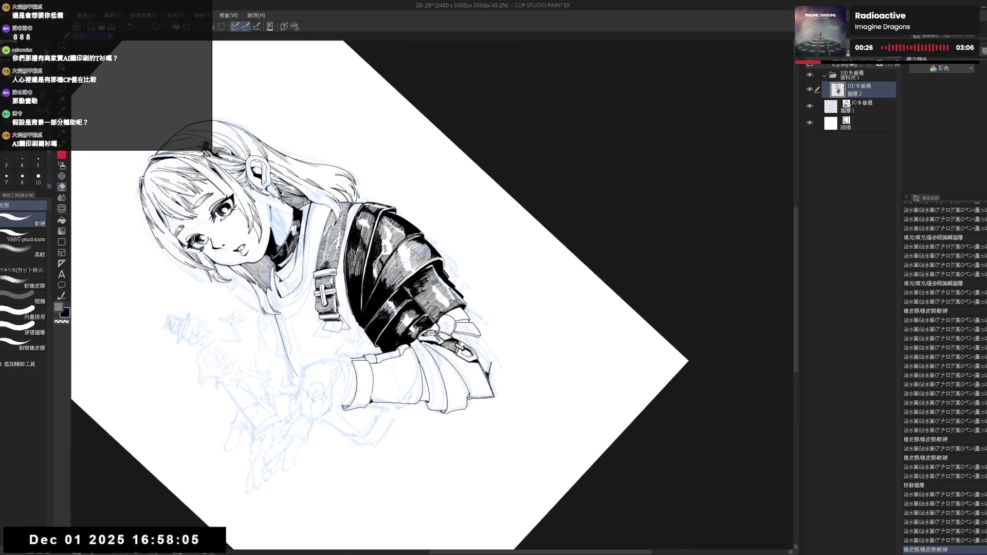
key(p)
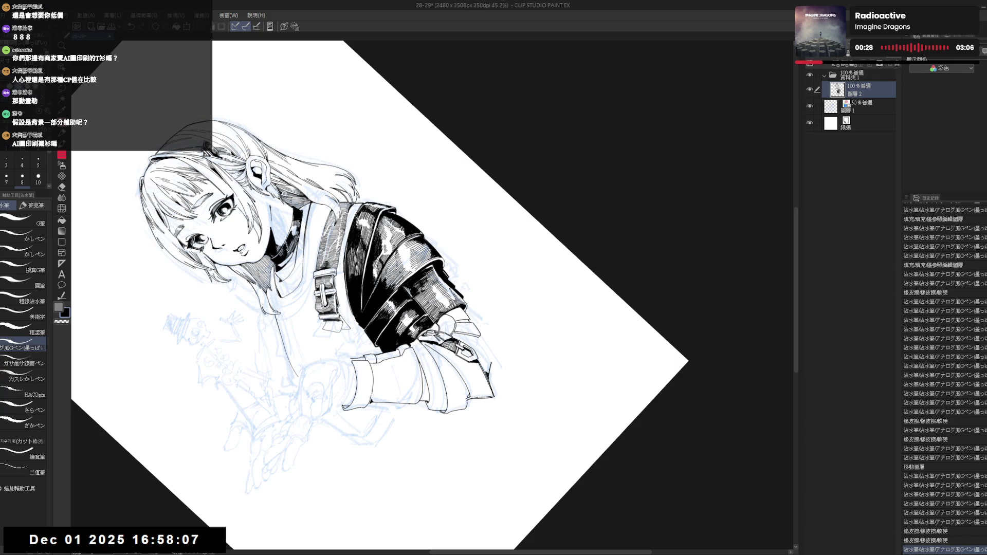
drag(465, 303, 469, 307)
key(ctrl+z)
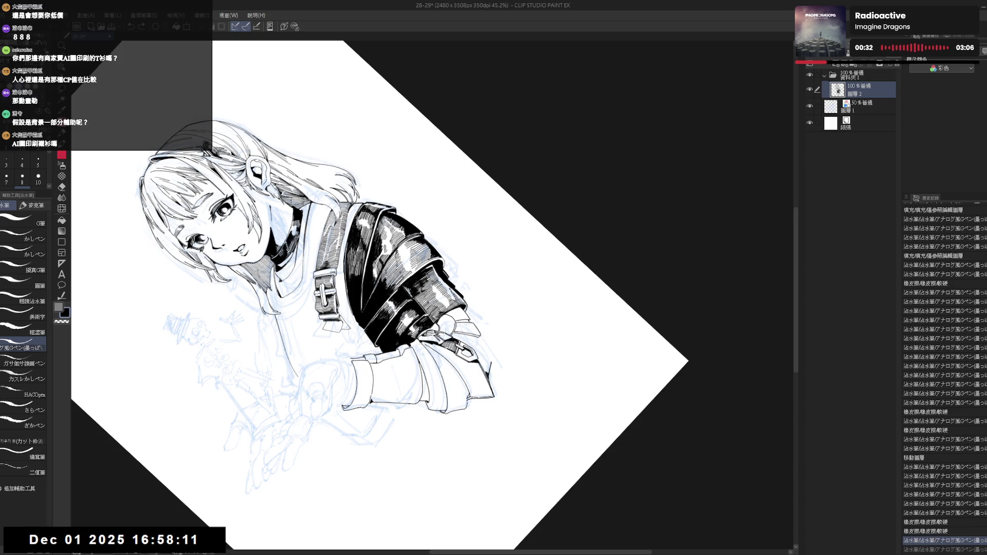
key(ctrl+alt+0)
key(ctrl+0)
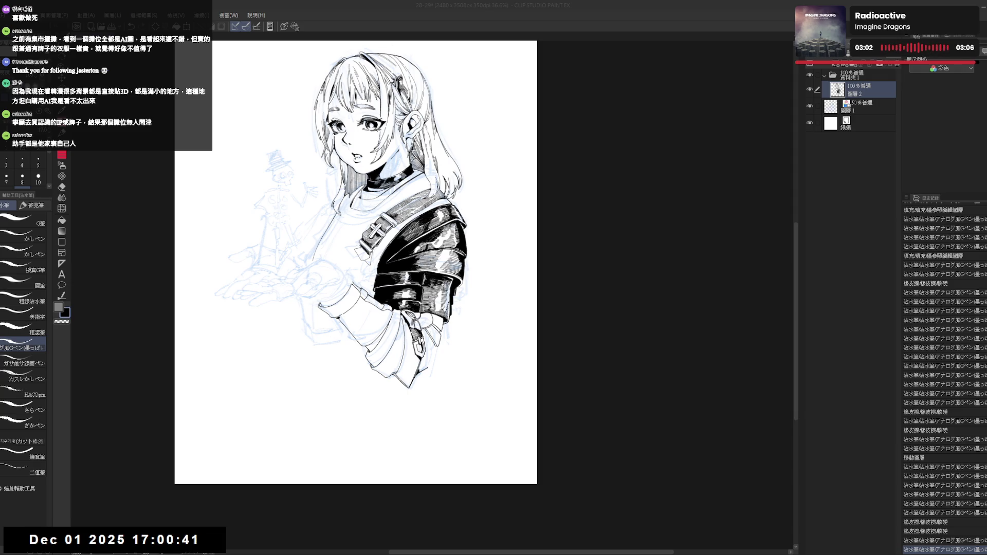
scroll(442, 411, up, 3)
- Ink a short stroke on the lower coat, then undo the last two pen strokes
drag(443, 410, 432, 379)
key(e)
key(p)
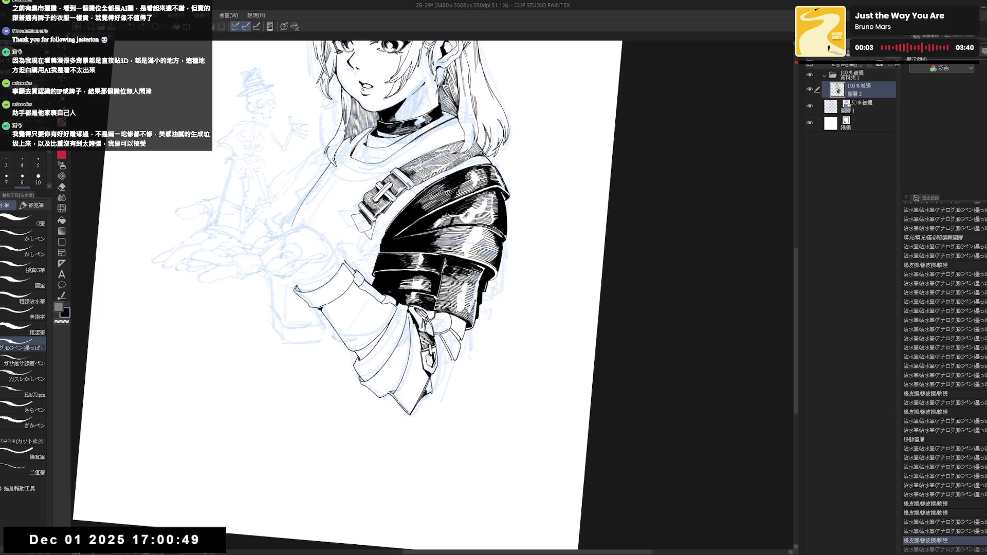
mouse_move(431, 396)
mouse_down()
mouse_move(432, 381)
mouse_move(452, 382)
mouse_move(432, 375)
mouse_move(426, 391)
mouse_up()
key(ctrl+z)
key(ctrl+z)
key(ctrl+z)
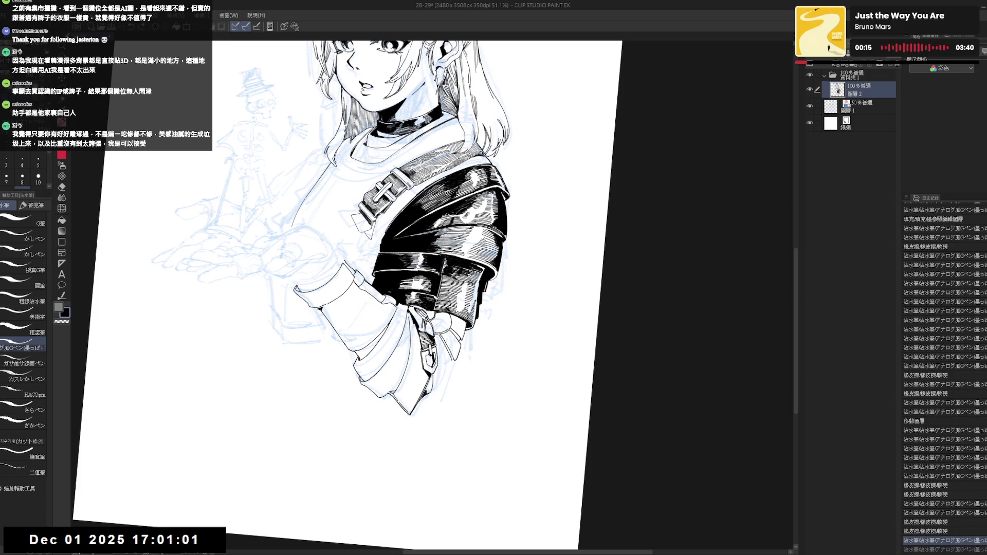
- Fill the gap at the coat's bottom tip with black and readjust the view
key(g)
click(430, 382)
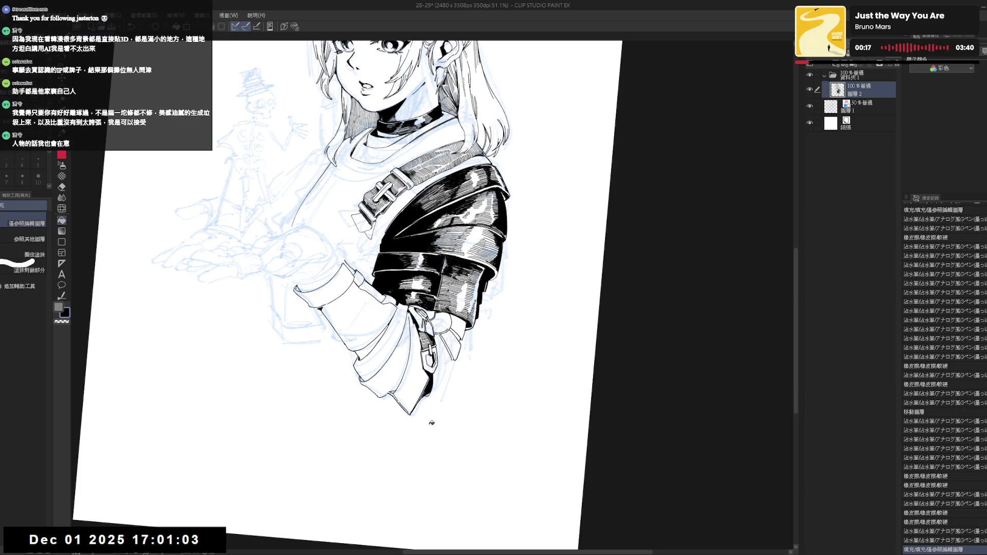
key(h)
mouse_move(391, 377)
mouse_down()
mouse_move(410, 396)
mouse_move(437, 344)
mouse_up()
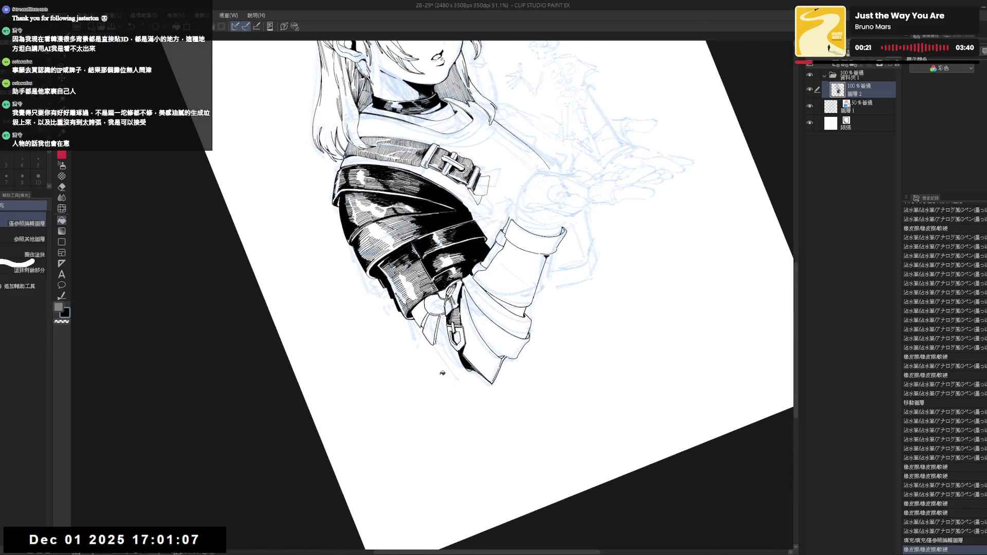
key(ctrl+@)
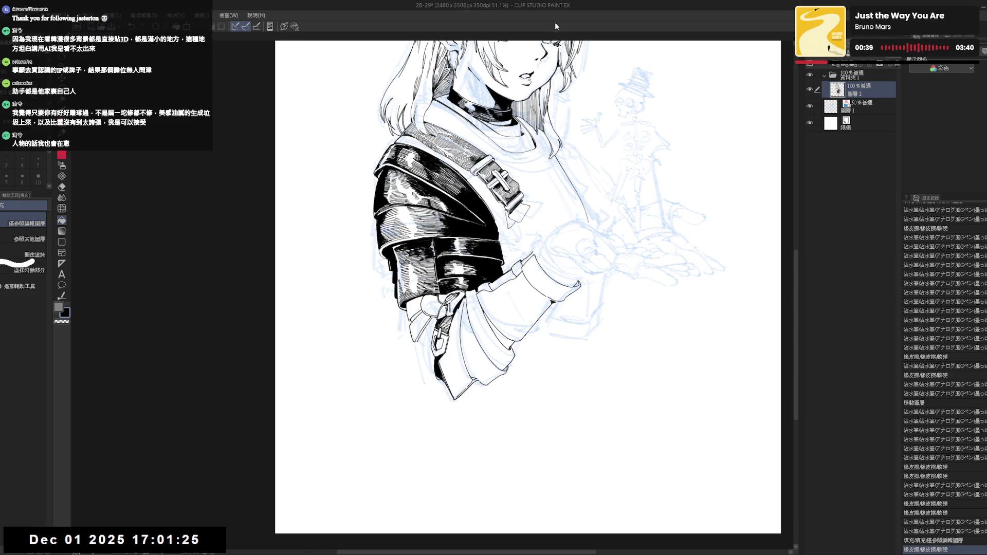
drag(485, 267, 493, 270)
key(h)
mouse_move(463, 328)
mouse_down()
mouse_move(425, 362)
mouse_move(447, 343)
mouse_up()
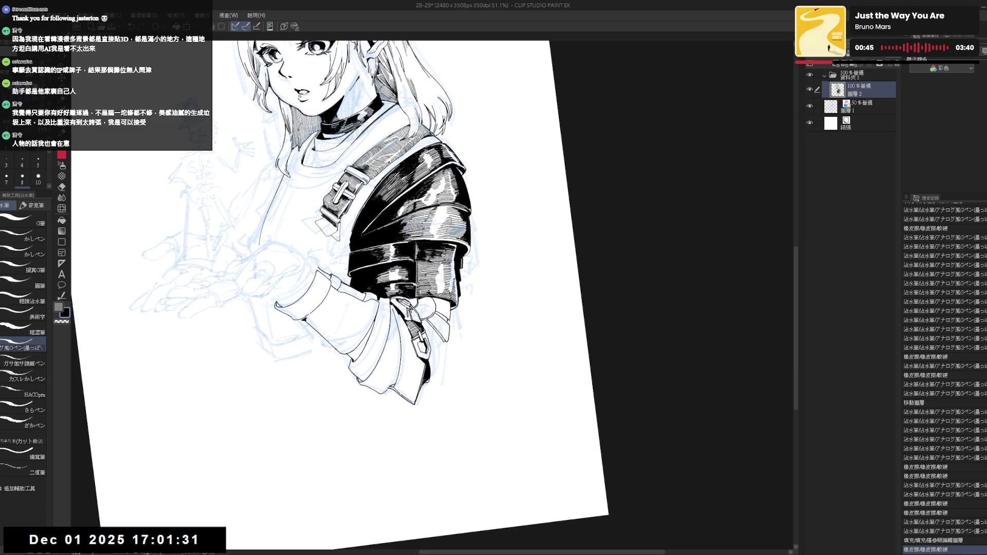
- Draw a short sleeve stroke, compare it via undo/redo, and keep it
drag(443, 345, 446, 350)
key(ctrl+z)
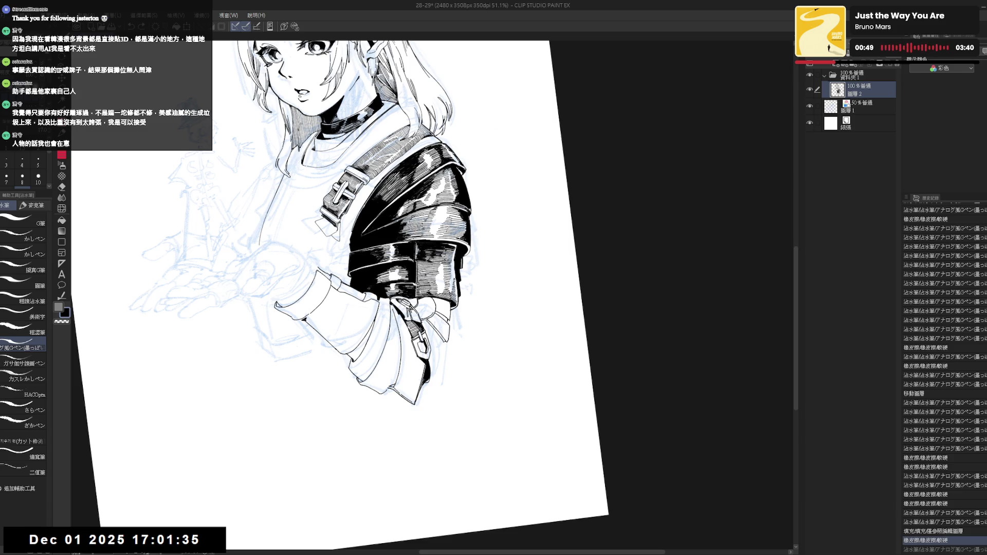
key(ctrl+y)
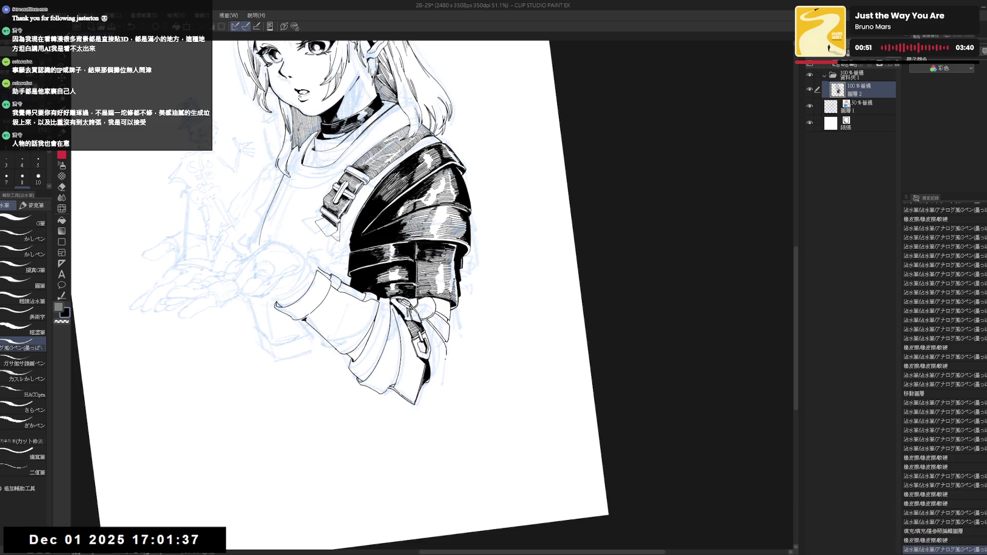
key(ctrl+y)
key(ctrl+z)
key(ctrl+z)
key(ctrl+y)
key(ctrl+z)
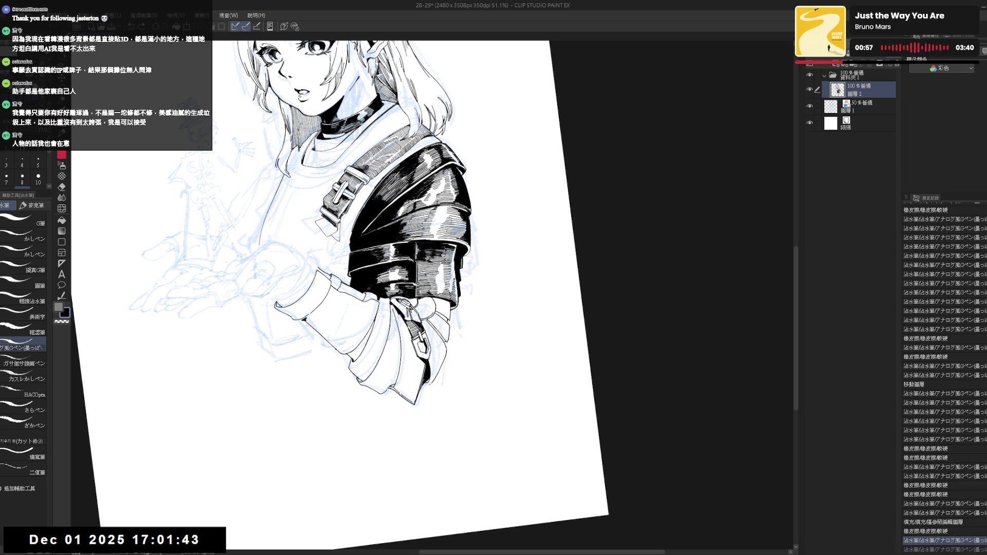
key(ctrl+y)
key(ctrl+z)
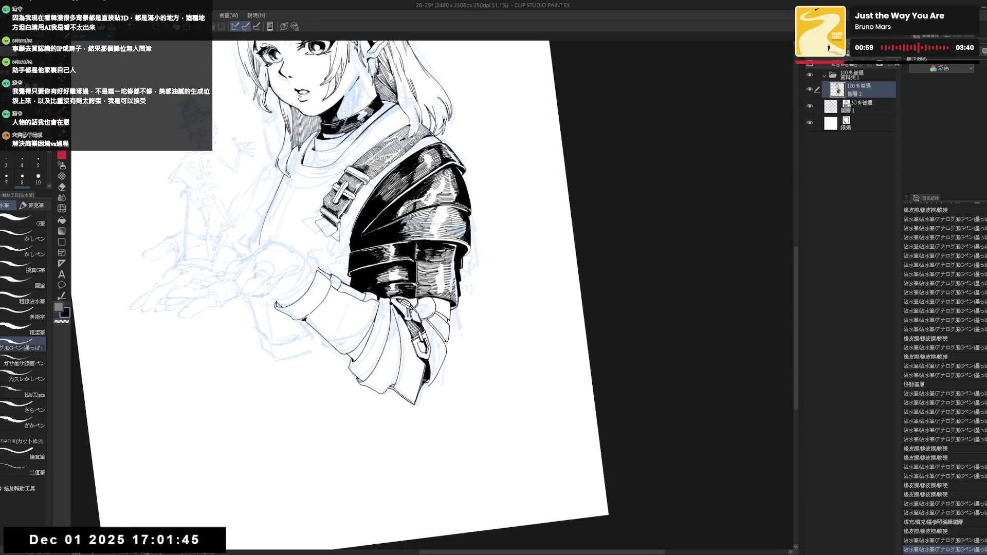
key(ctrl+y)
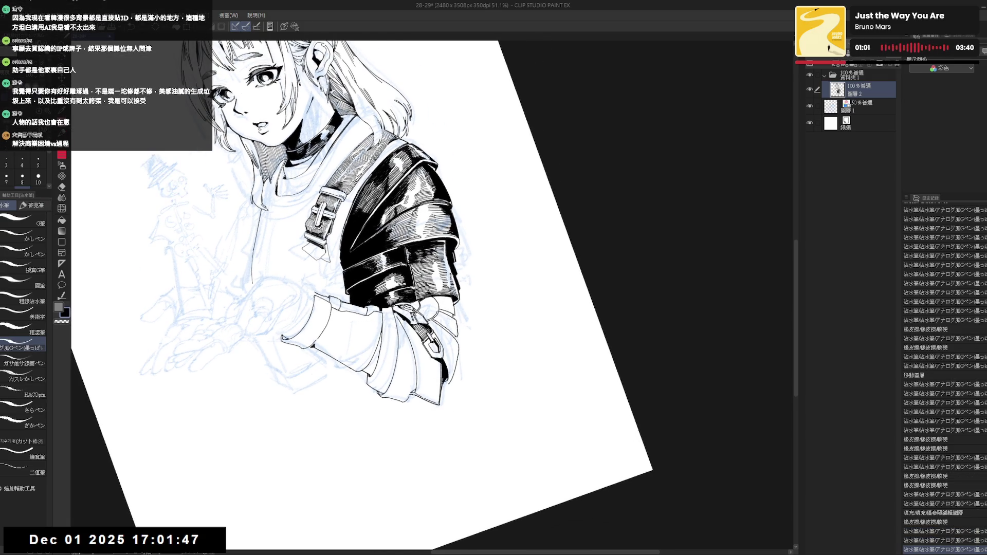
- Erase small bits on the sleeve and near the cuff, keeping the pen stroke
key(e)
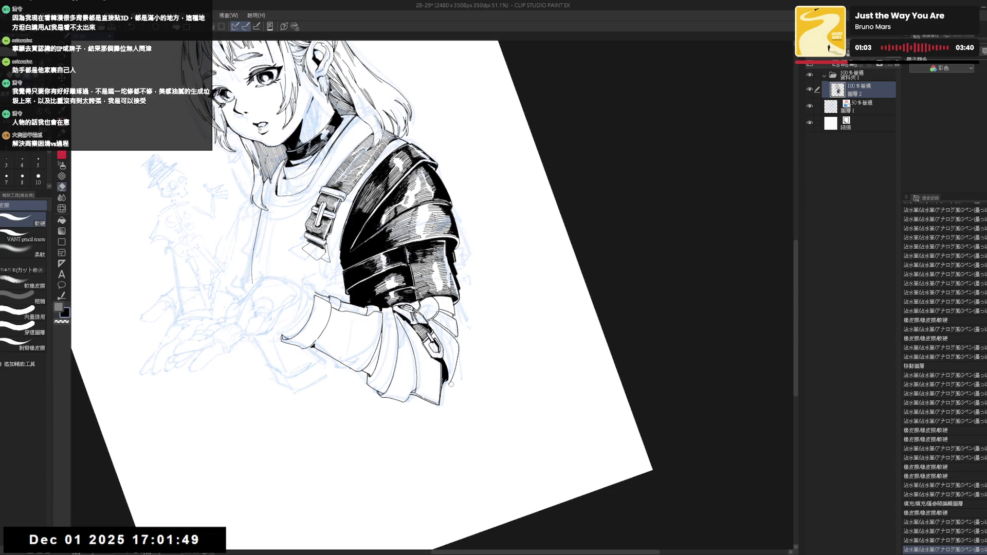
drag(451, 381, 448, 381)
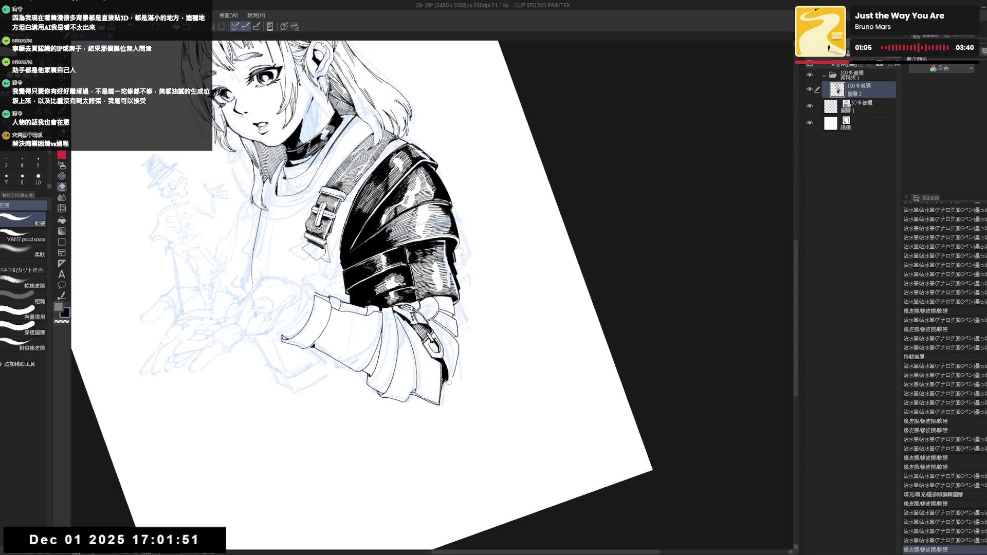
key(p)
key(ctrl+z)
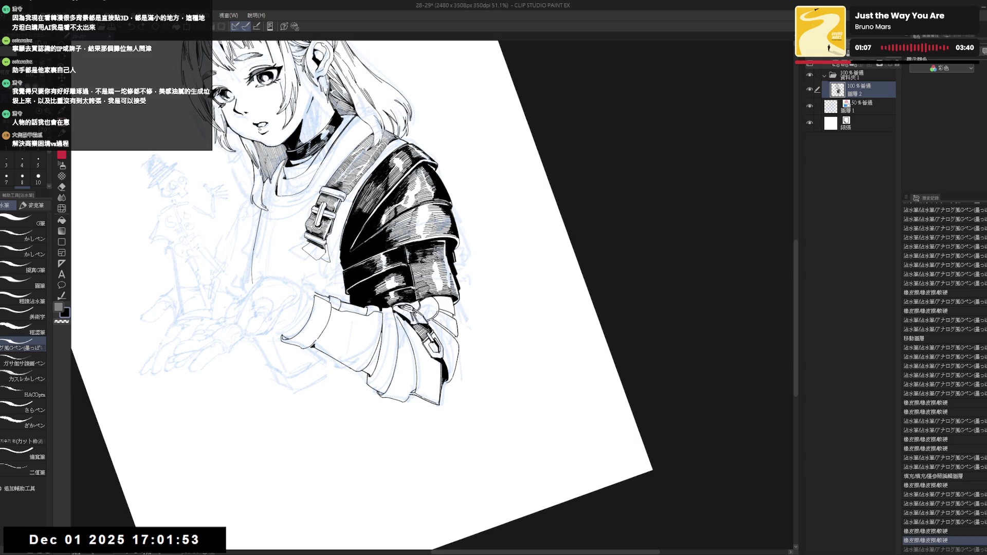
key(ctrl+y)
key(e)
drag(441, 356, 445, 369)
key(p)
key(ctrl+z)
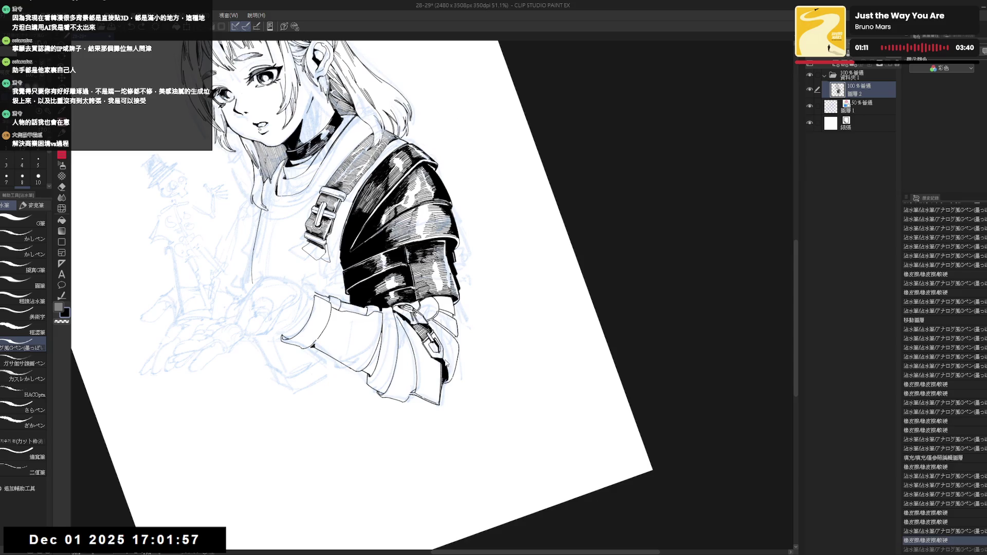
key(ctrl+y)
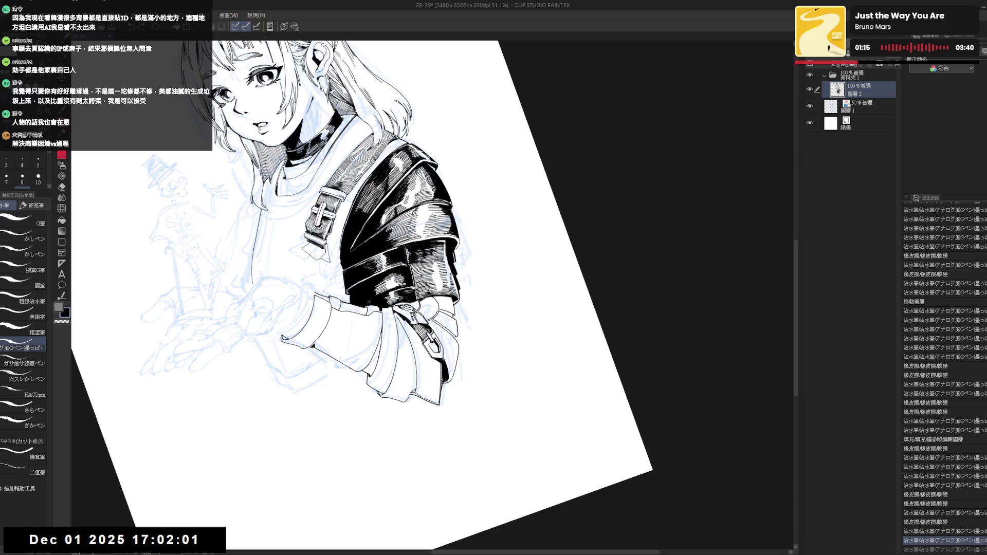
- Straighten and reposition the view, keeping the last pen stroke
key(ctrl+at)
mouse_move(360, 323)
mouse_down()
mouse_move(402, 323)
mouse_move(458, 398)
mouse_up()
key(ctrl+z)
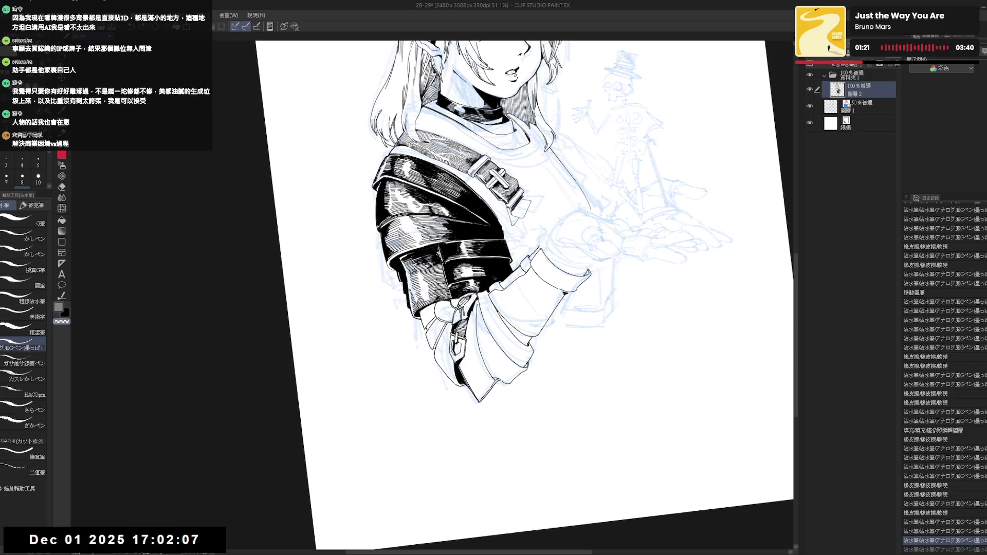
key(ctrl+y)
mouse_move(487, 445)
mouse_down()
mouse_move(563, 456)
mouse_move(525, 471)
mouse_move(507, 434)
mouse_move(472, 435)
mouse_up()
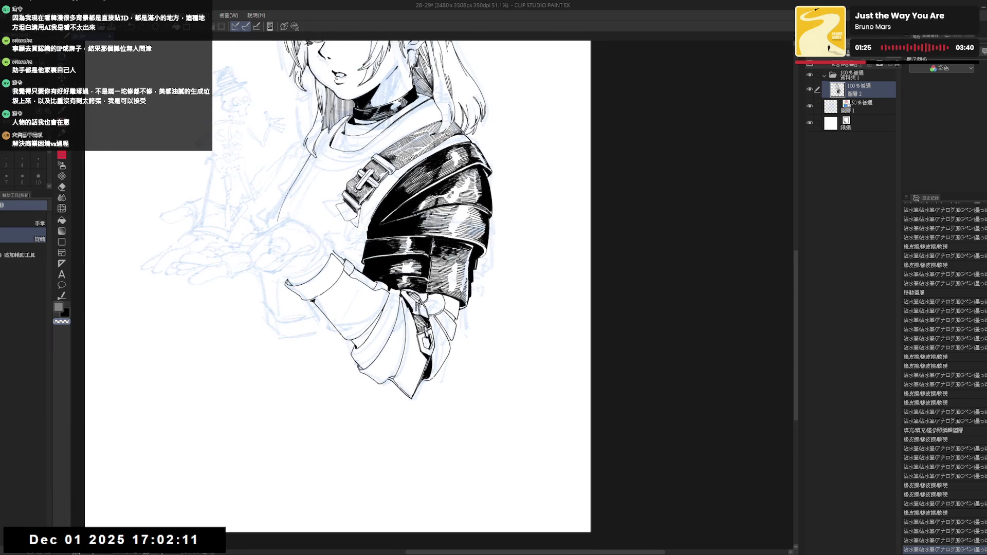
scroll(453, 360, down, 3)
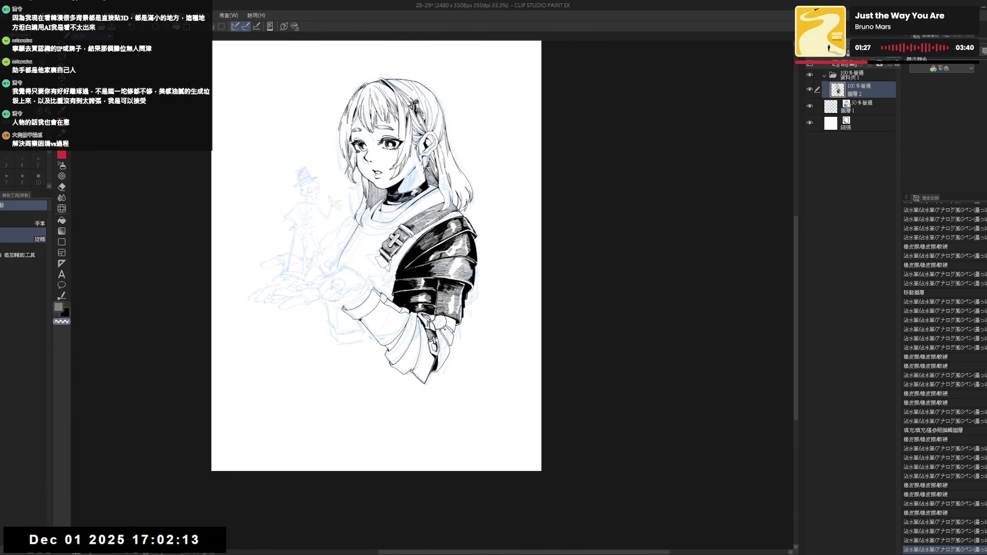
- Set black as drawing colour and ink a short sleeve stroke, restoring it after an undo
drag(453, 359, 468, 379)
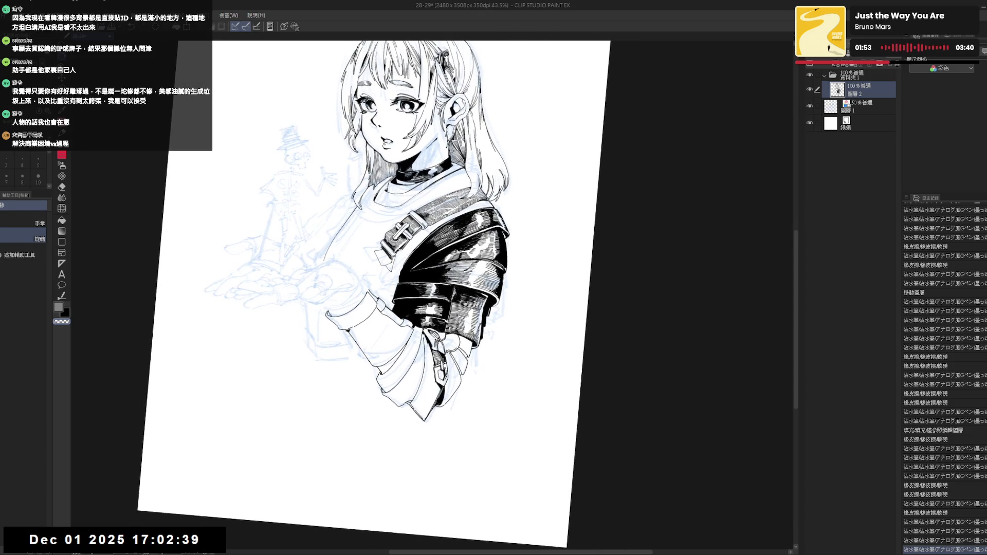
key(p)
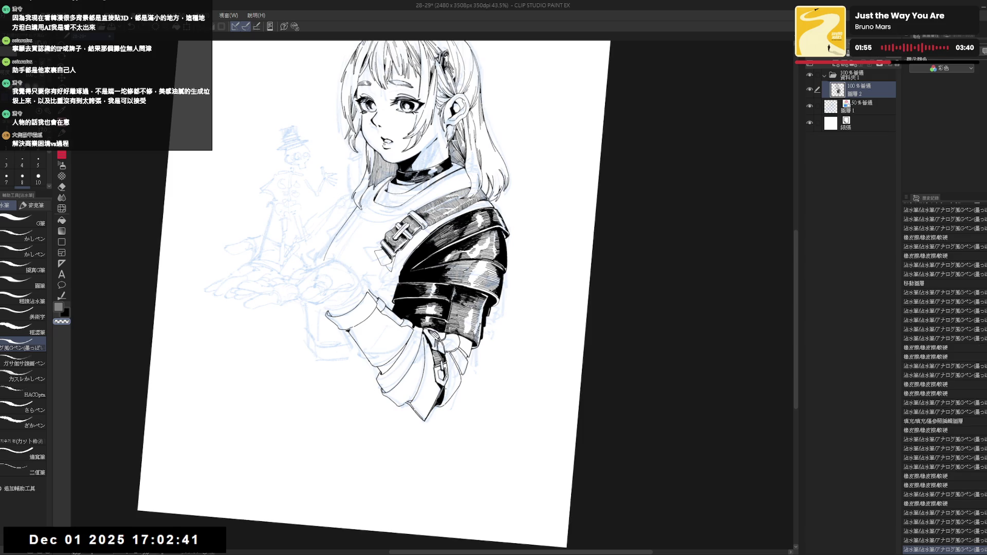
drag(451, 393, 442, 390)
key(x)
key(ctrl+z)
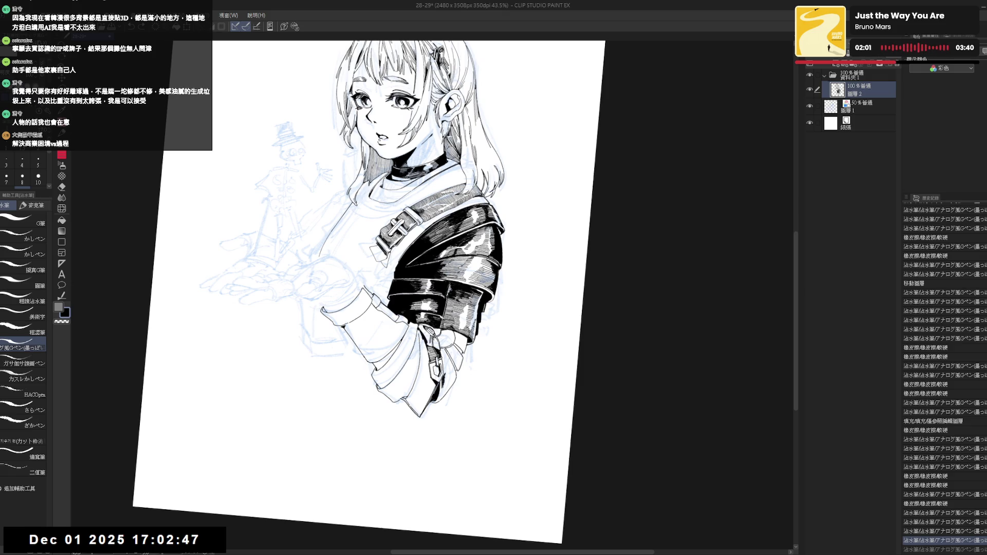
key(ctrl+y)
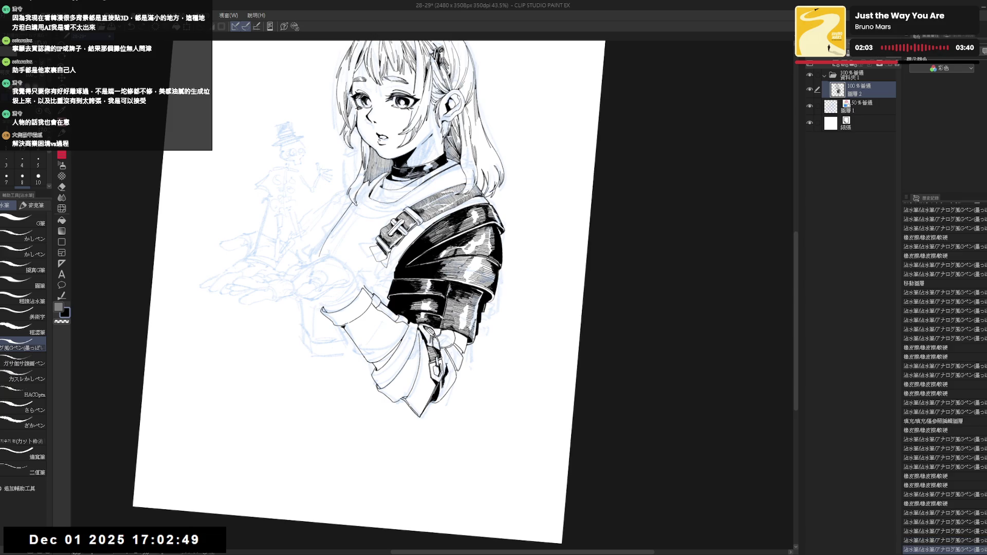
key(ctrl+y)
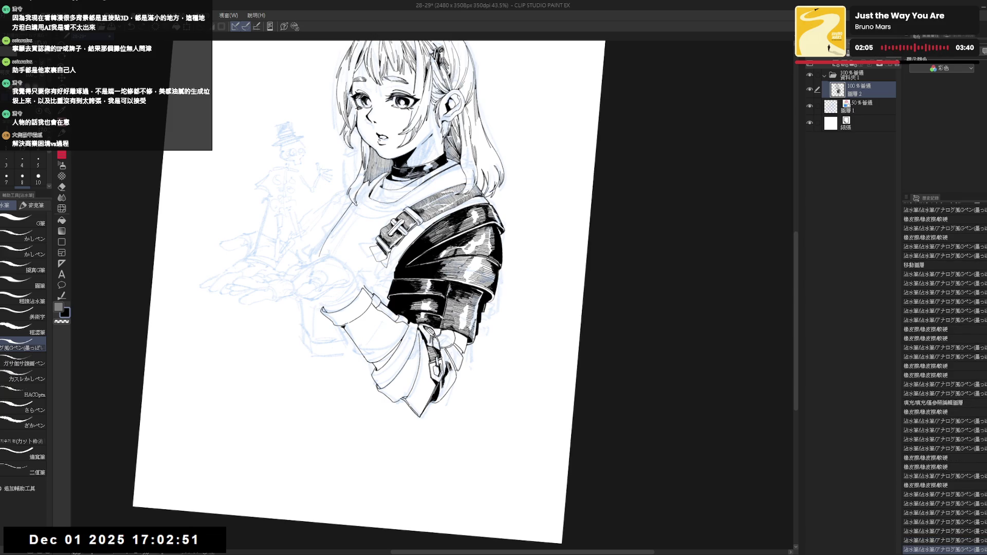
- Tilt the canvas counter-clockwise, then reset it upright and zoom in on the sleeve
key(ctrl+y)
key(-)
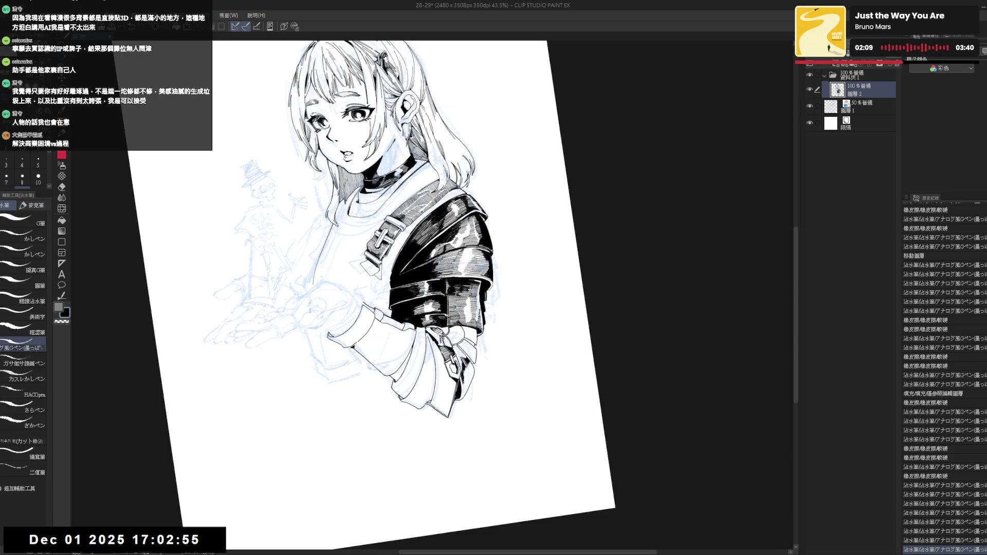
scroll(945, 343, down, 3)
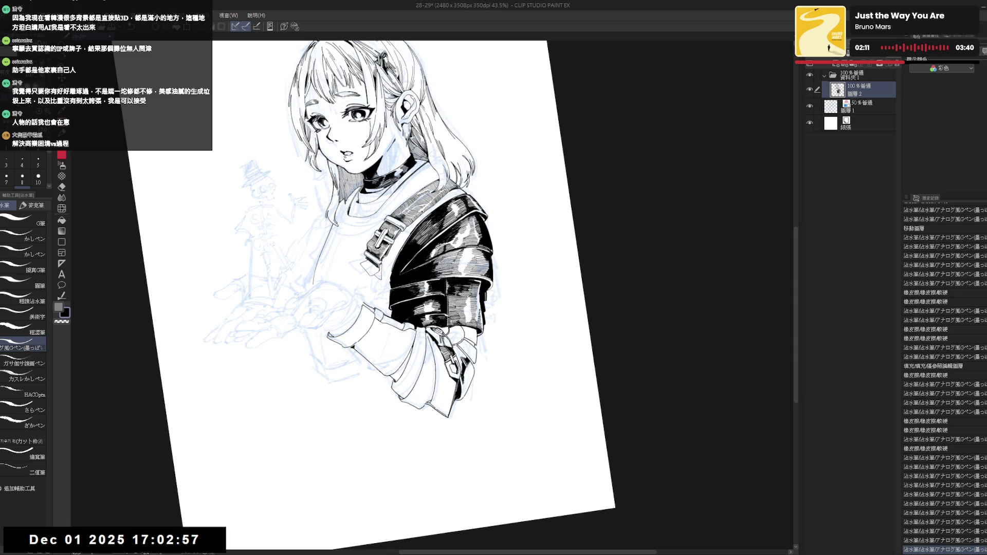
scroll(945, 542, down, 2)
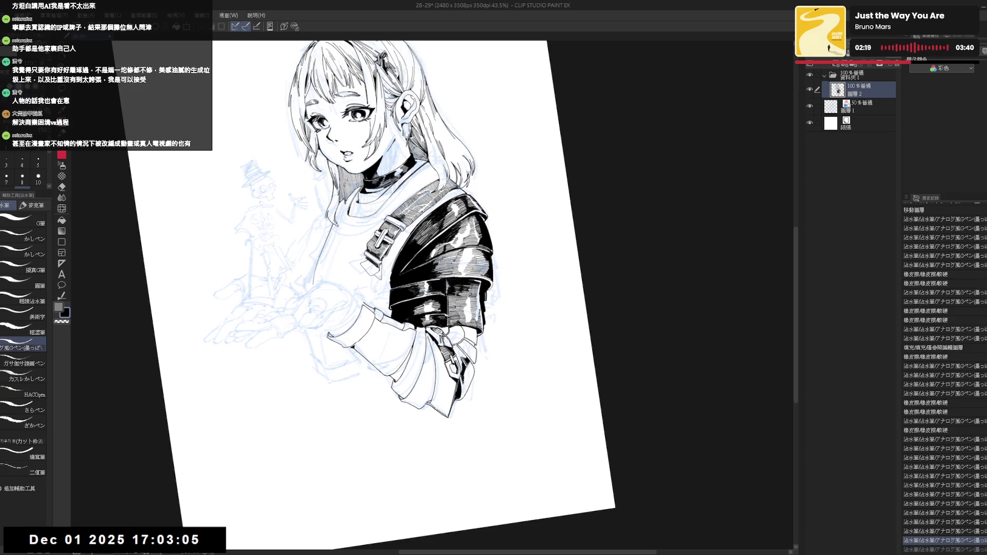
key(at)
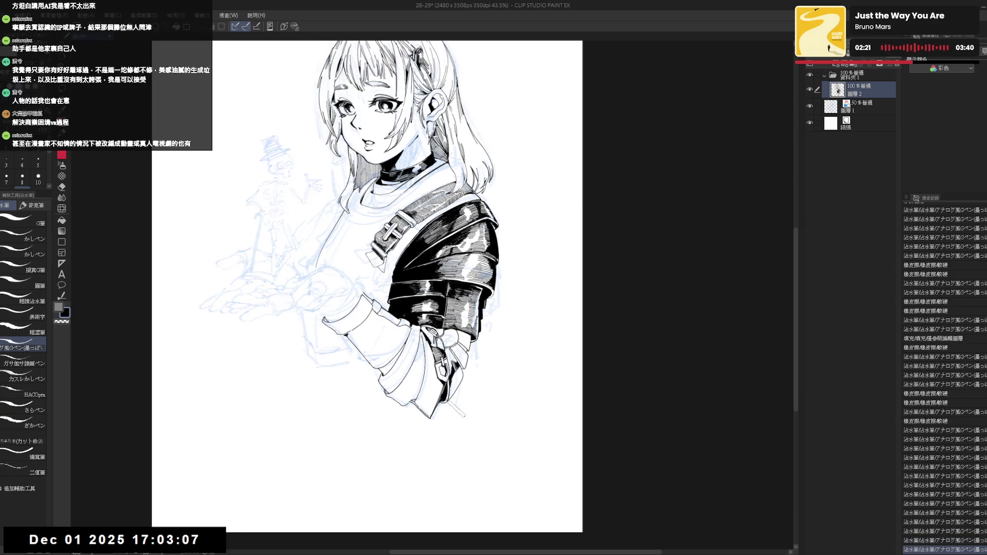
key(ctrl+plus)
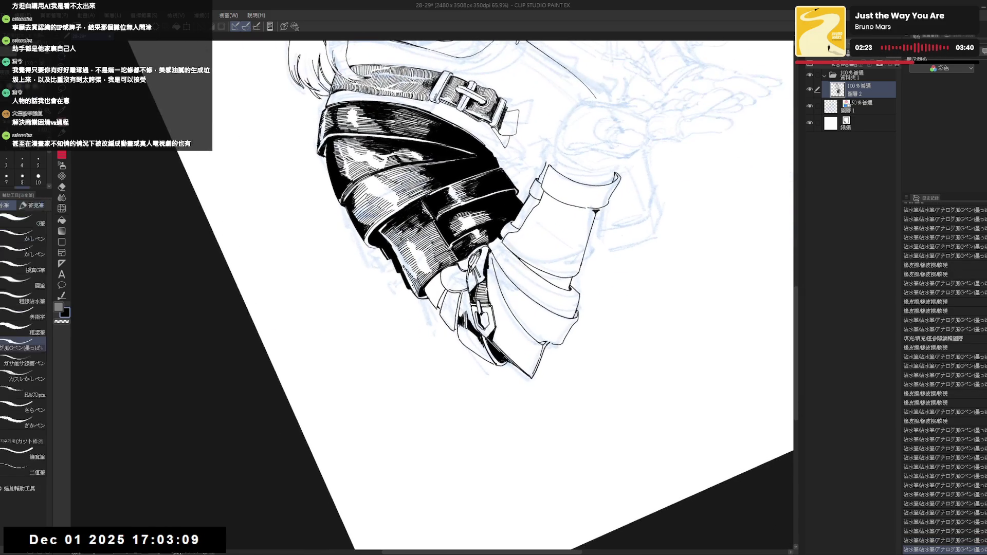
- Ink a short sleeve stroke, then straighten, zoom out and re-tilt the view onto the sleeve
drag(457, 322, 461, 335)
key(ctrl+y)
key(ctrl+y)
key(ctrl+y)
key(ctrl+y)
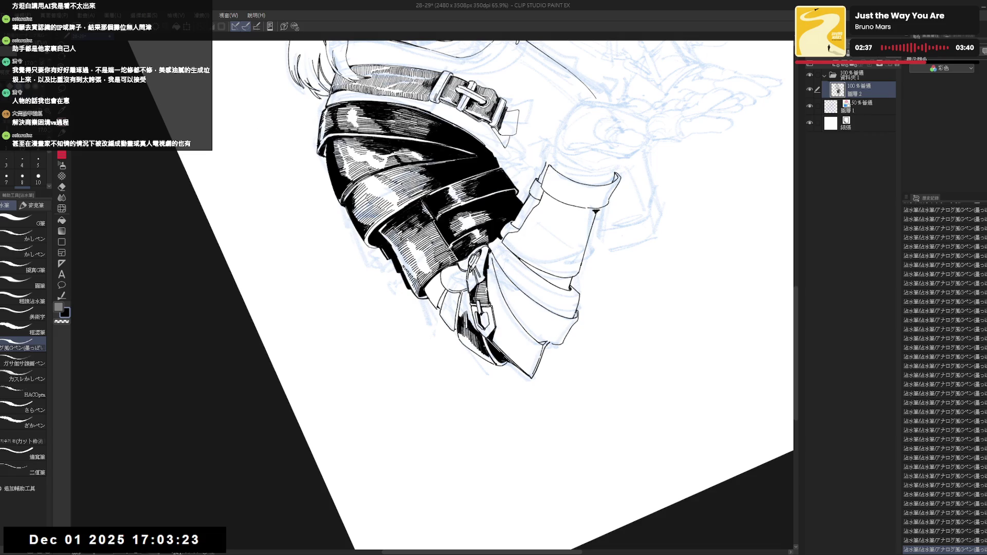
key(ctrl+shift+r)
key(ctrl+minus)
key(ctrl+minus)
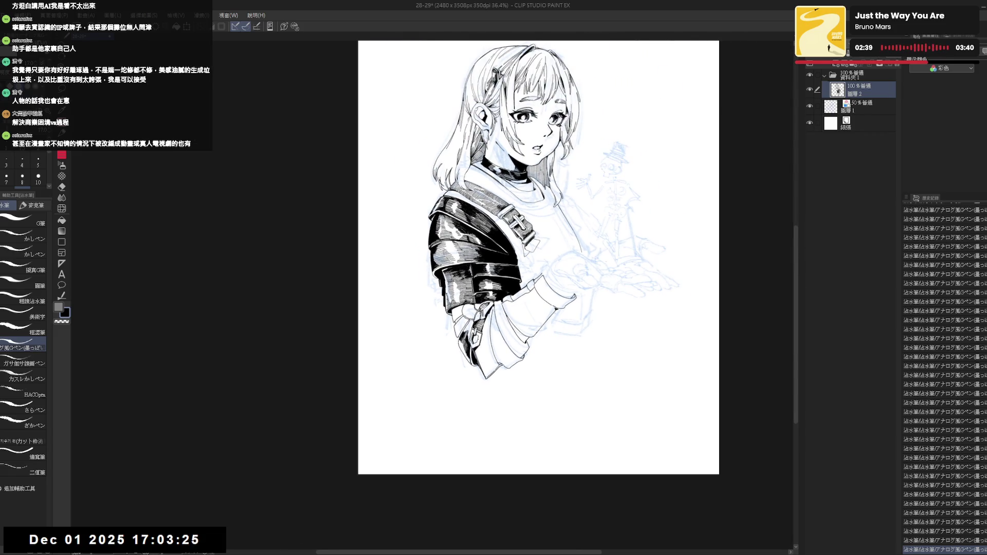
key(ctrl+plus)
key(ctrl+plus)
mouse_move(452, 427)
mouse_down()
mouse_move(427, 409)
mouse_move(403, 414)
mouse_move(447, 409)
mouse_move(452, 381)
mouse_up()
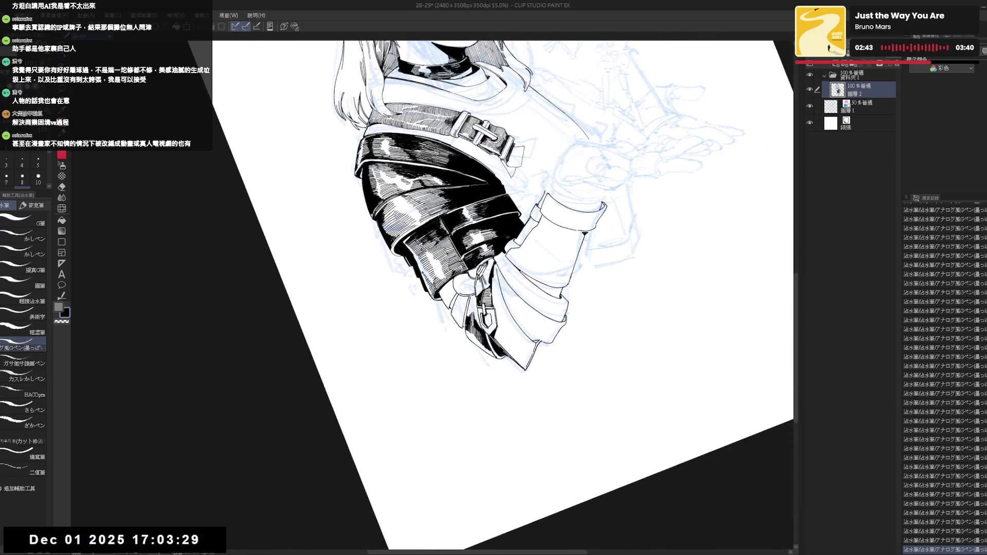
- Erase a small sleeve patch and hatch the lower sleeve bands with several G-pen strokes
drag(465, 327, 466, 333)
drag(465, 327, 457, 357)
drag(453, 347, 456, 357)
drag(452, 348, 462, 371)
drag(456, 361, 461, 371)
key(ctrl+at)
scroll(473, 361, down, 1)
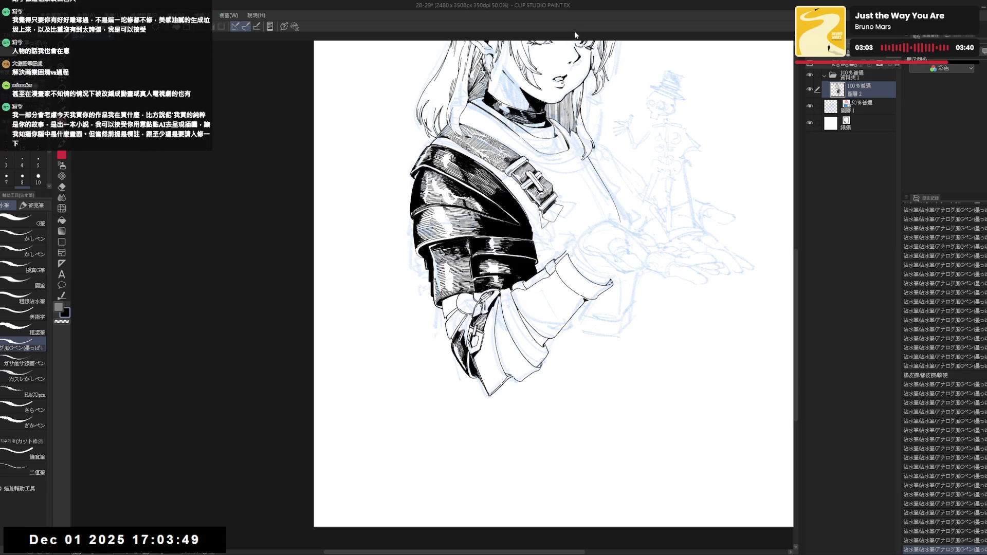
- Mirror and tilt the canvas view, then refine short ink strokes on the sleeve hatching
key(h)
key(minus)
drag(391, 314, 393, 323)
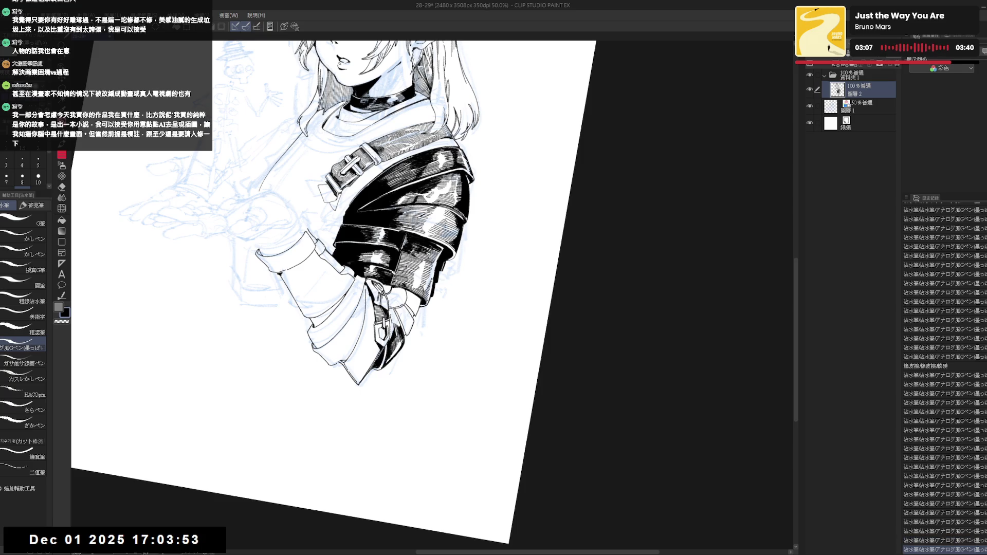
drag(392, 308, 395, 321)
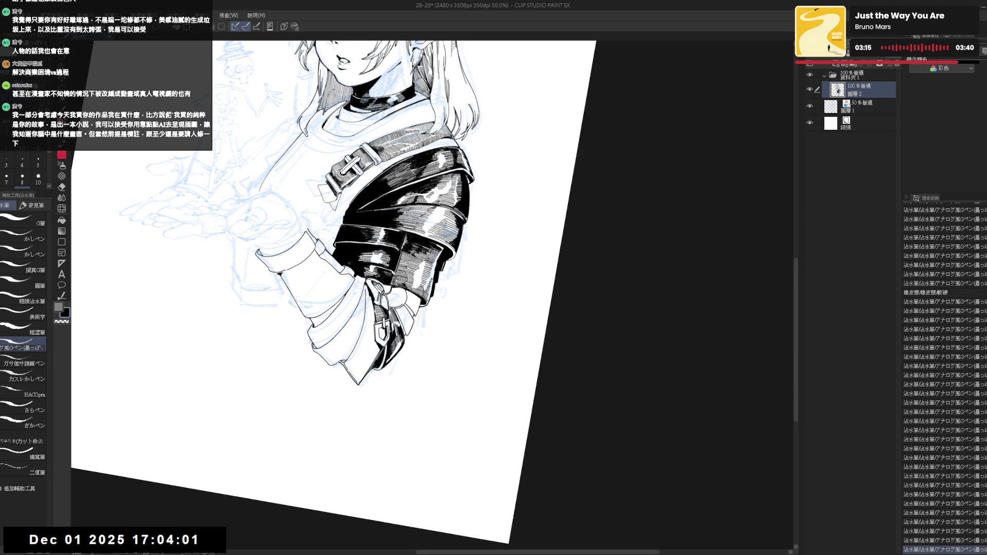
- Tilt the view counter-clockwise and add more small G-pen strokes to the sleeve
key(minus)
key(minus)
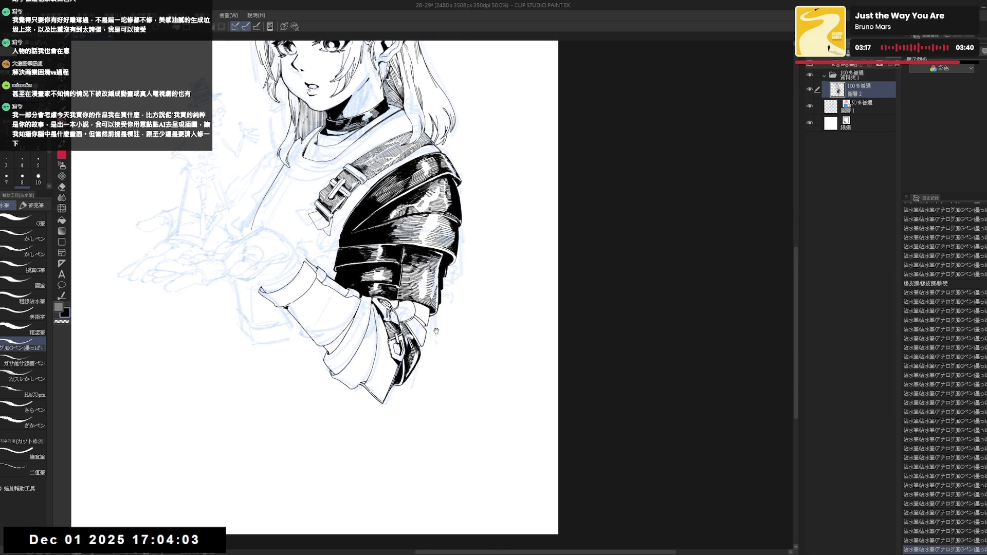
drag(435, 331, 475, 303)
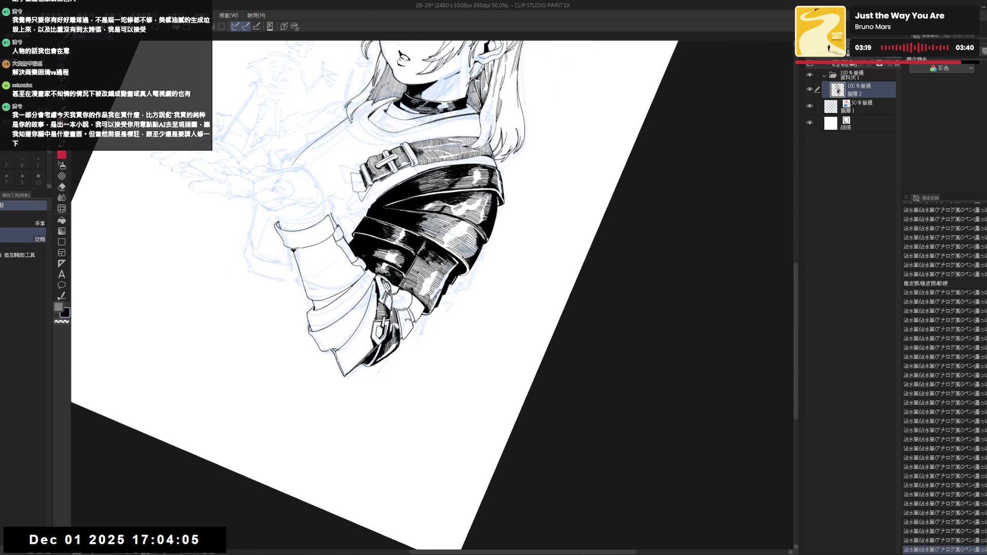
drag(398, 313, 405, 321)
drag(399, 310, 405, 321)
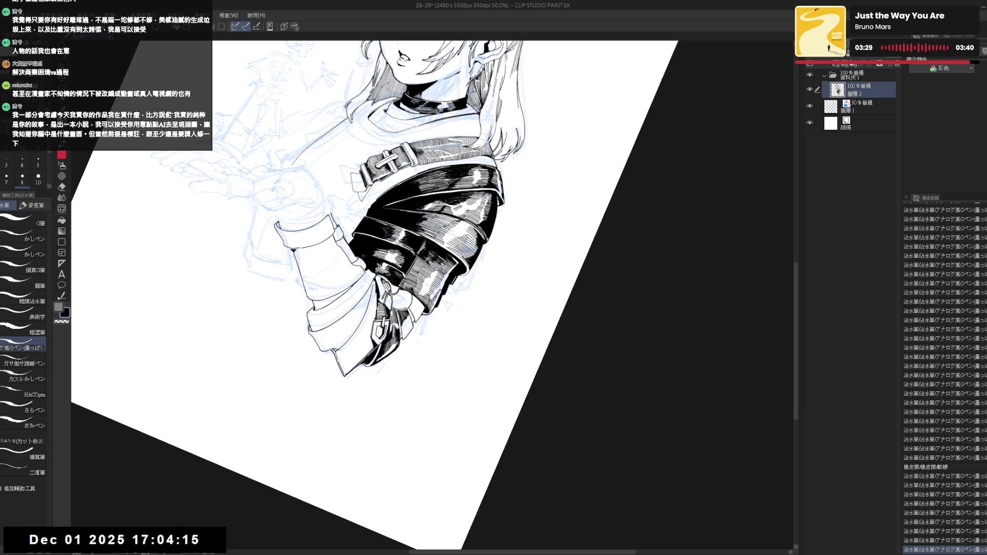
- Reset the view rotation to upright and zoom out to see the whole drawing
mouse_move(466, 370)
mouse_down()
mouse_move(451, 405)
mouse_move(441, 391)
mouse_move(463, 412)
mouse_move(411, 345)
mouse_up()
key(shift+space)
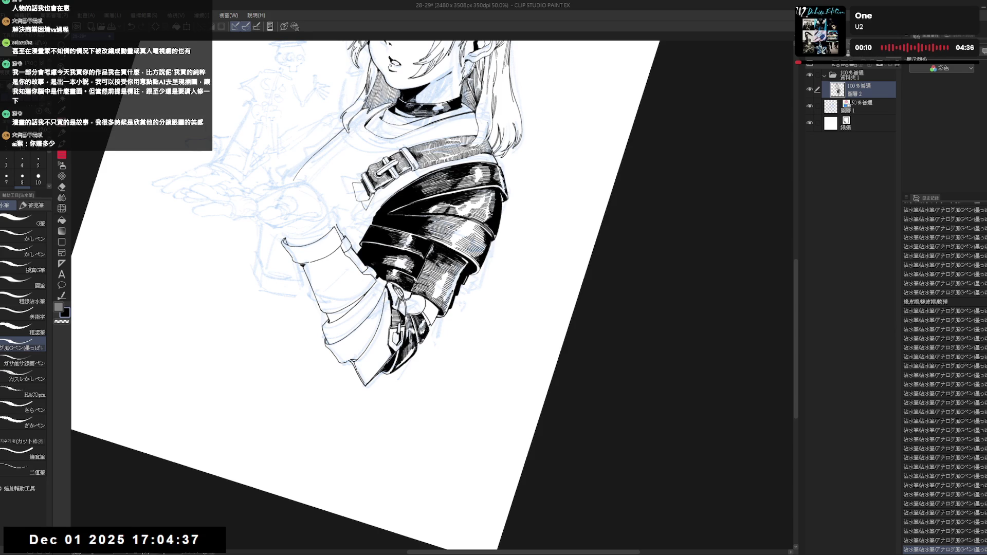
key(ctrl+@)
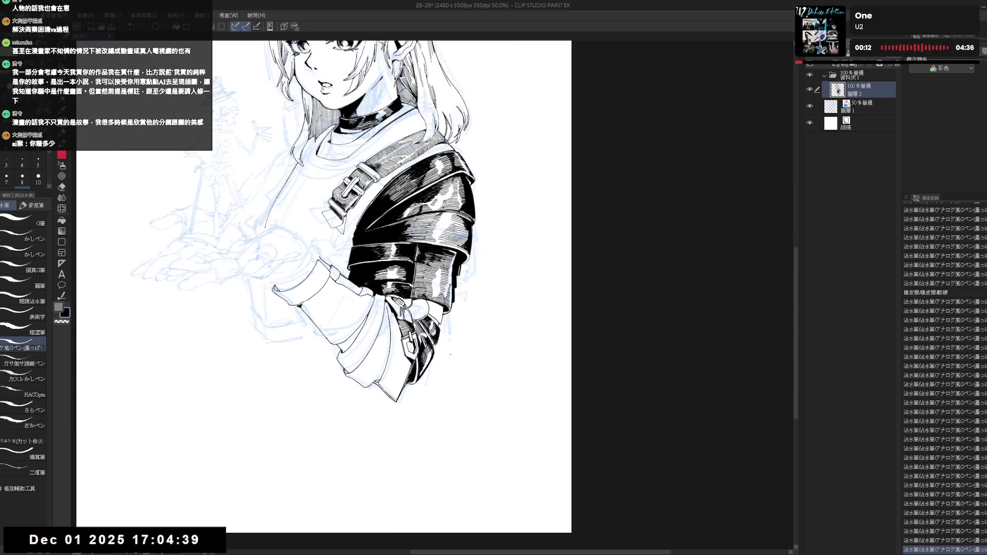
key(minus)
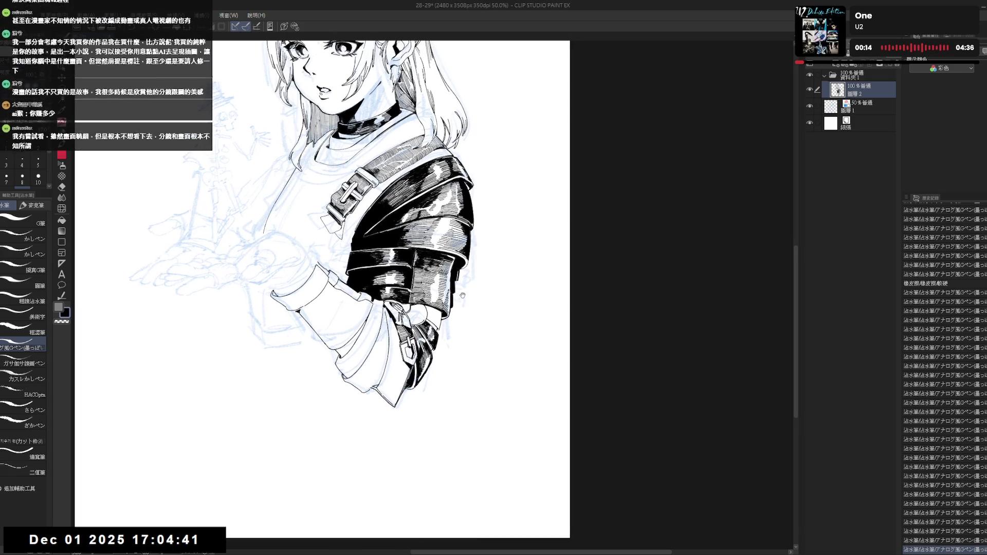
key(minus)
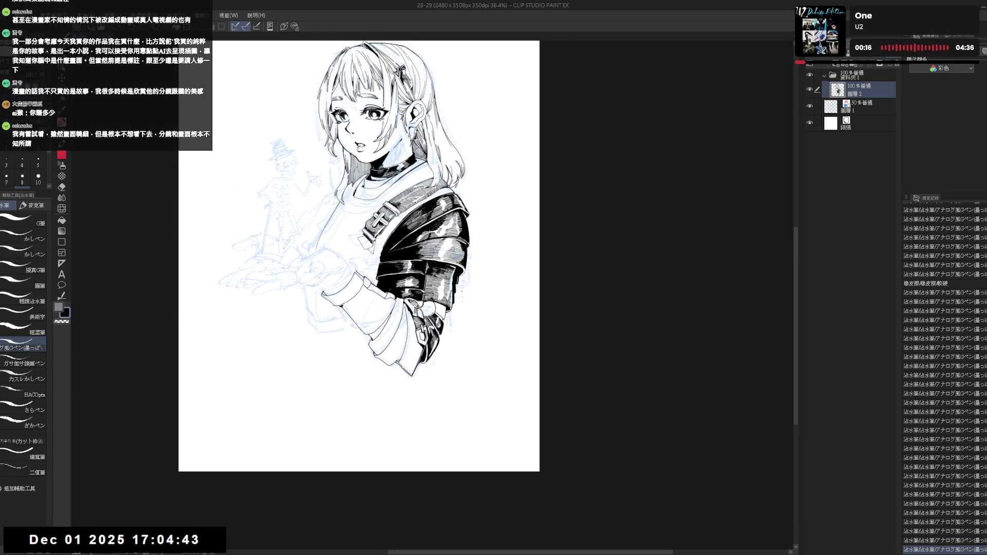
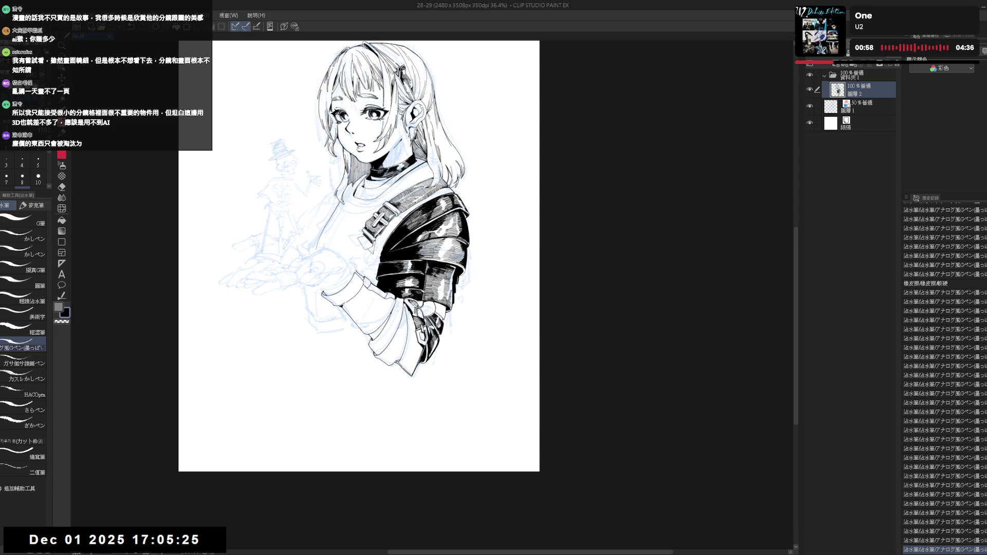
- Undo the last pen stroke, then rotate and mirror the page view to check the drawing
drag(465, 41, 514, 52)
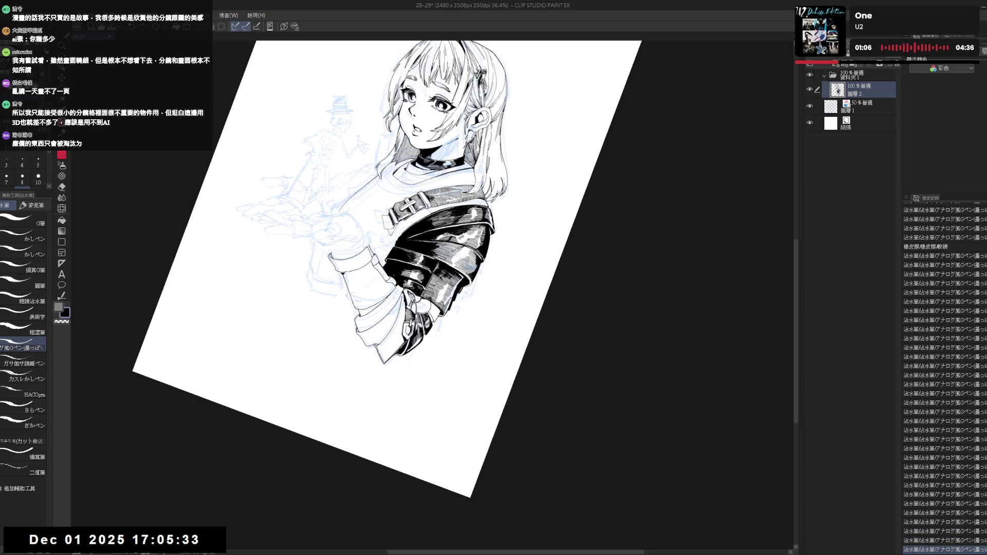
scroll(431, 324, up, 2)
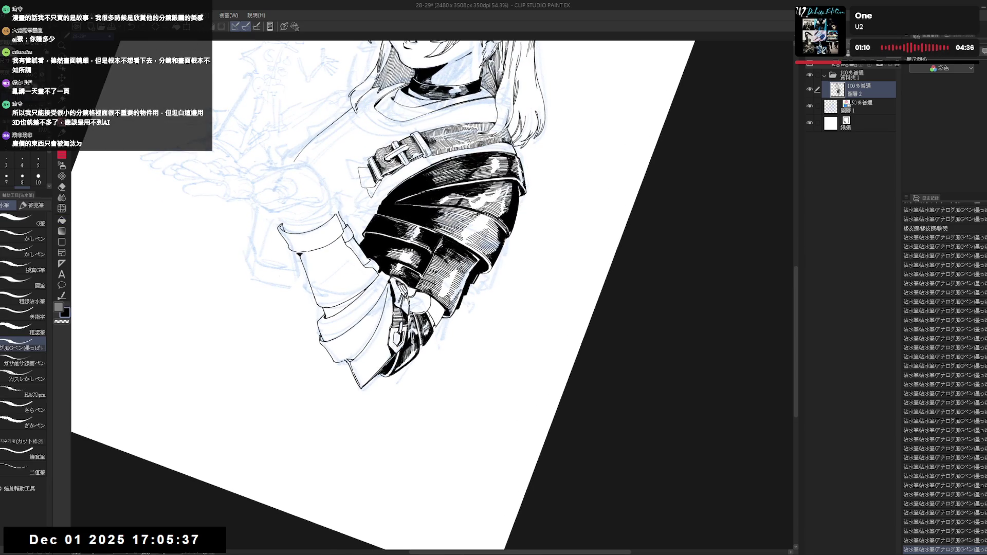
key(ctrl+z)
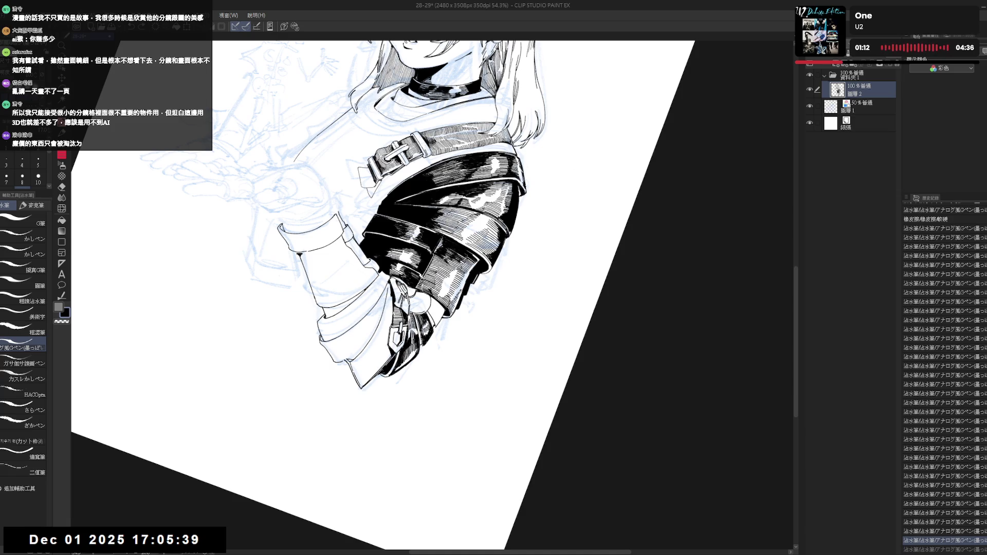
key(asciicircum)
key(asciicircum)
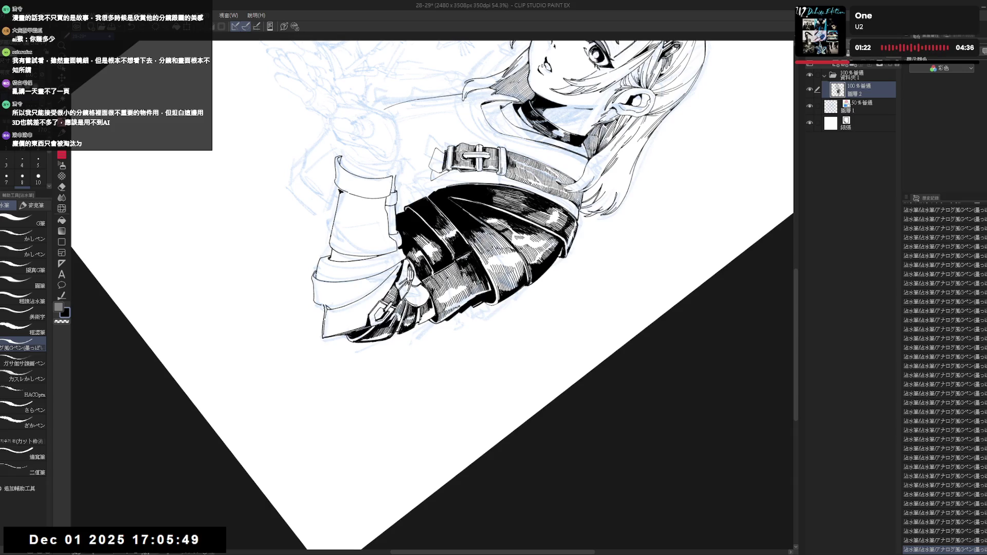
key(ctrl+at)
scroll(482, 371, down, 3)
key(h)
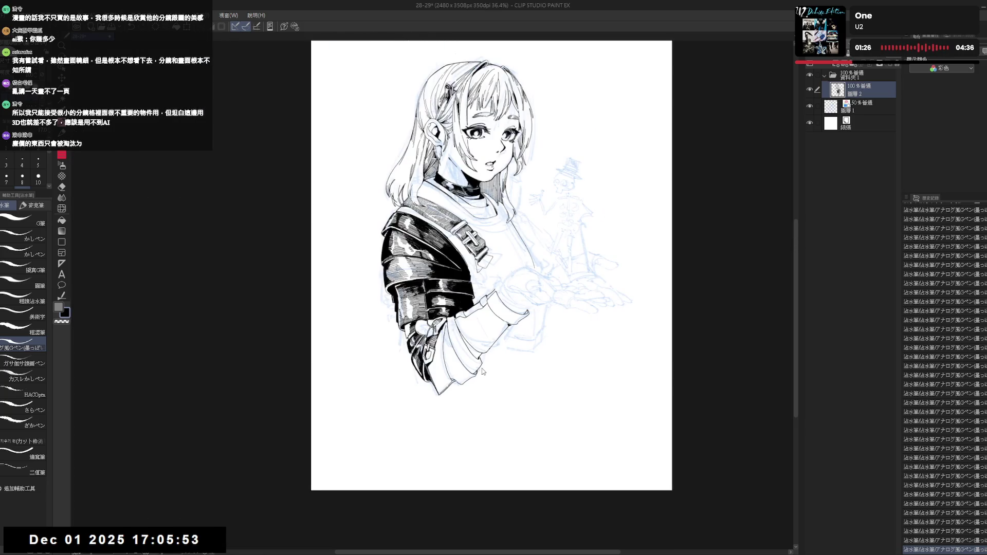
key(h)
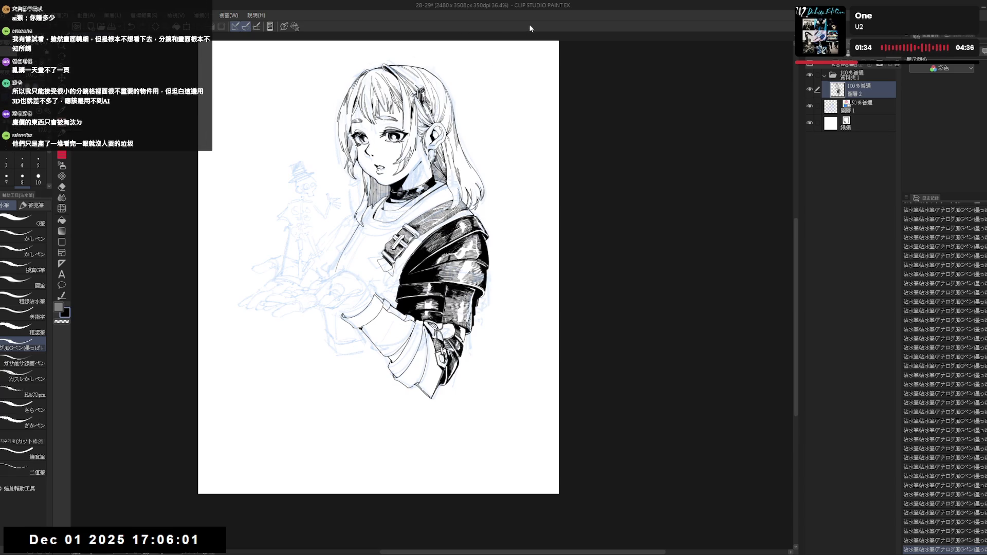
- Erase a stray mark on the armored sleeve and add small G-pen touch-ups there
mouse_move(447, 408)
mouse_down()
mouse_move(409, 409)
mouse_move(434, 346)
mouse_up()
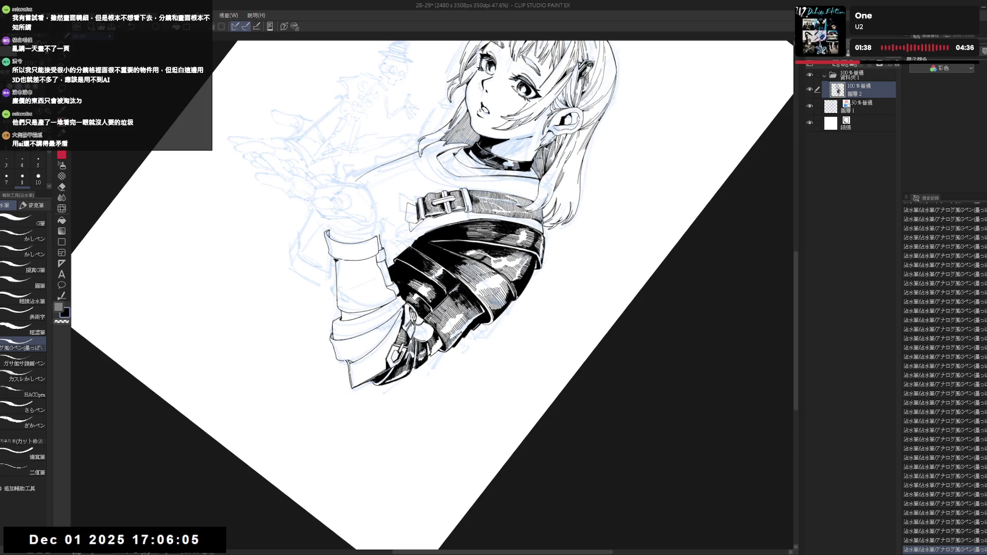
key(e)
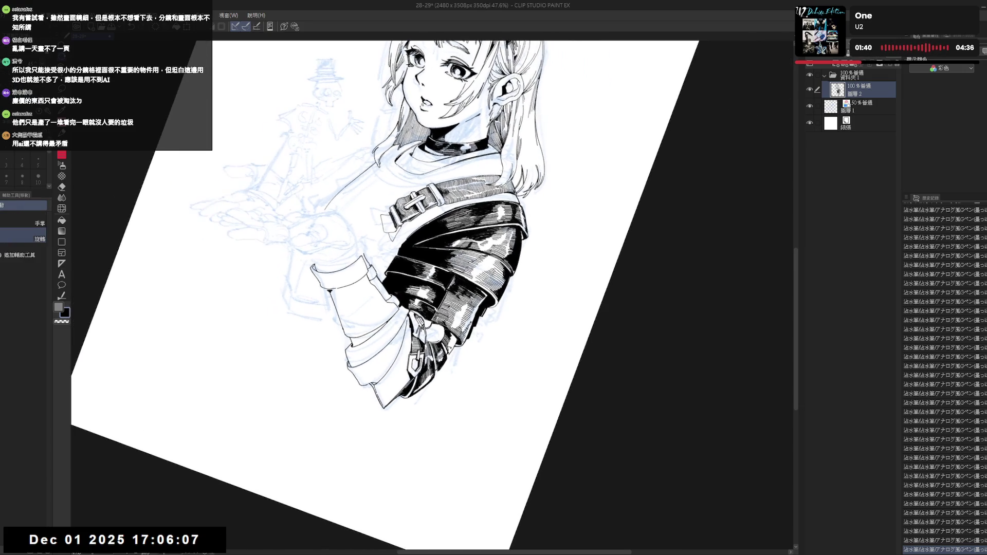
drag(447, 345, 451, 351)
key(p)
drag(450, 348, 451, 351)
drag(449, 347, 451, 351)
drag(449, 348, 452, 351)
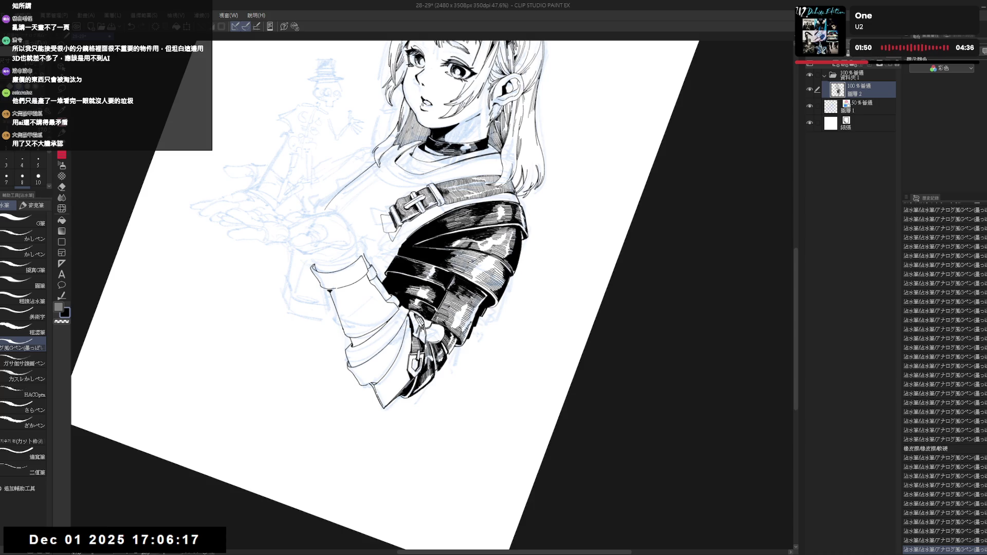
- Return the page view to upright and unmirrored, then save the manga page
key(ctrl+shift+r)
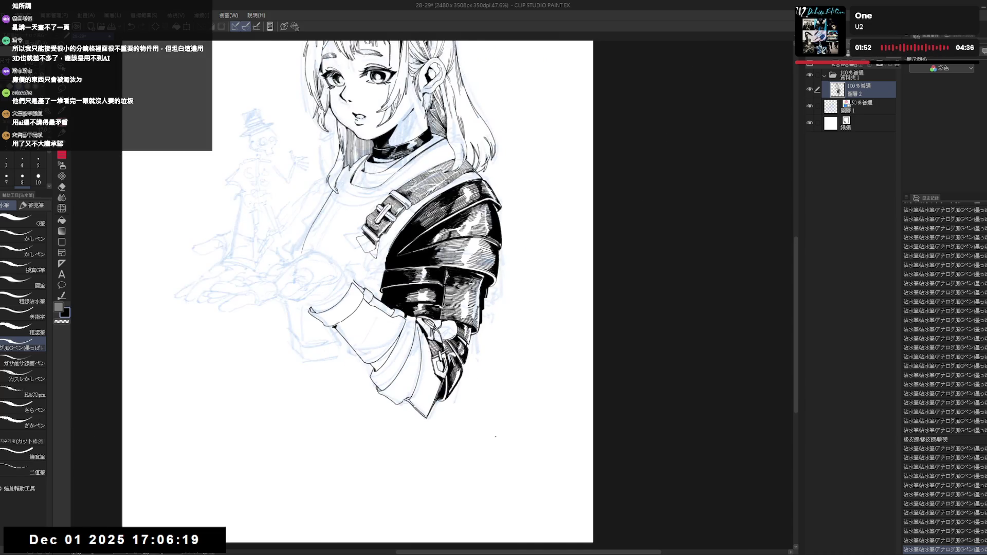
key(ctrl+shift+h)
key(ctrl+shift+h)
key(minus)
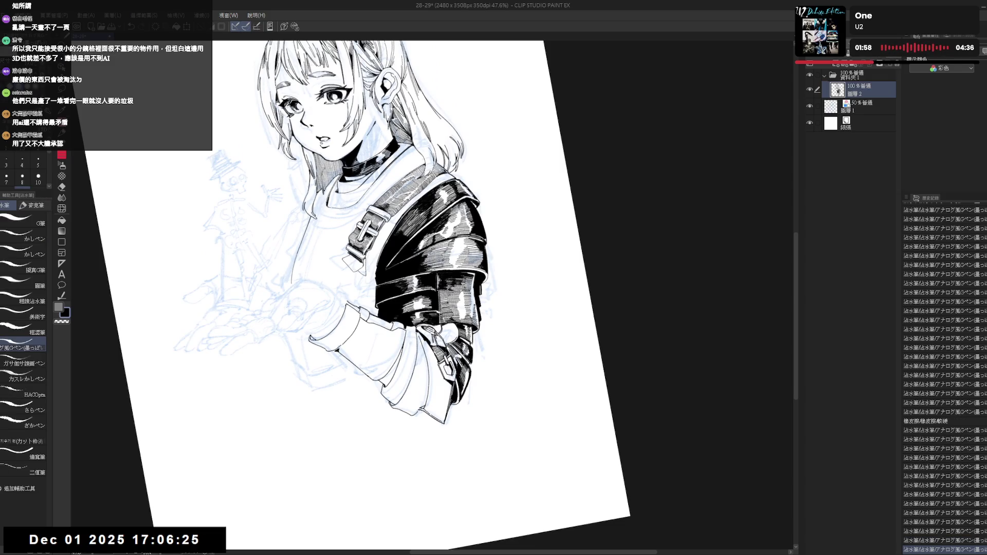
key(ctrl+@)
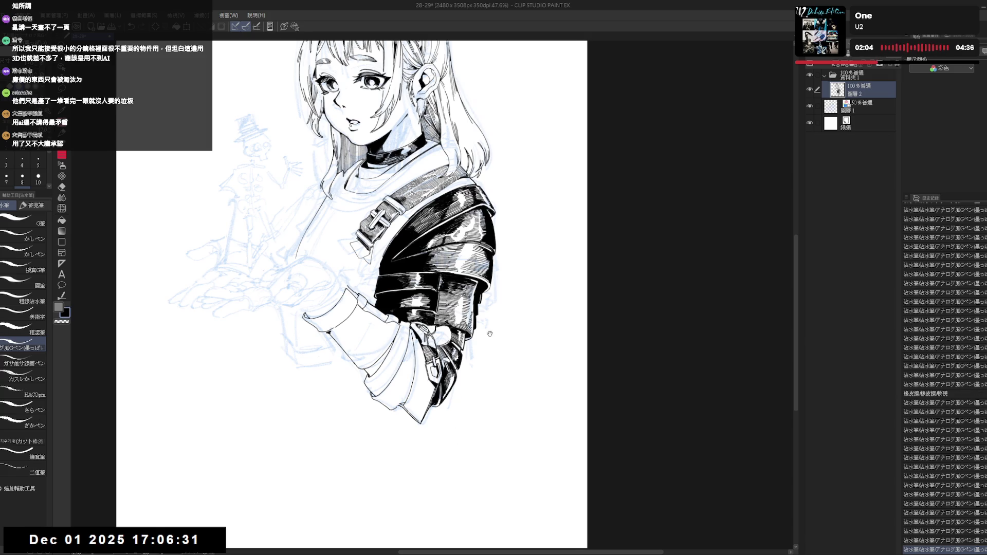
drag(492, 281, 497, 294)
key(ctrl+s)
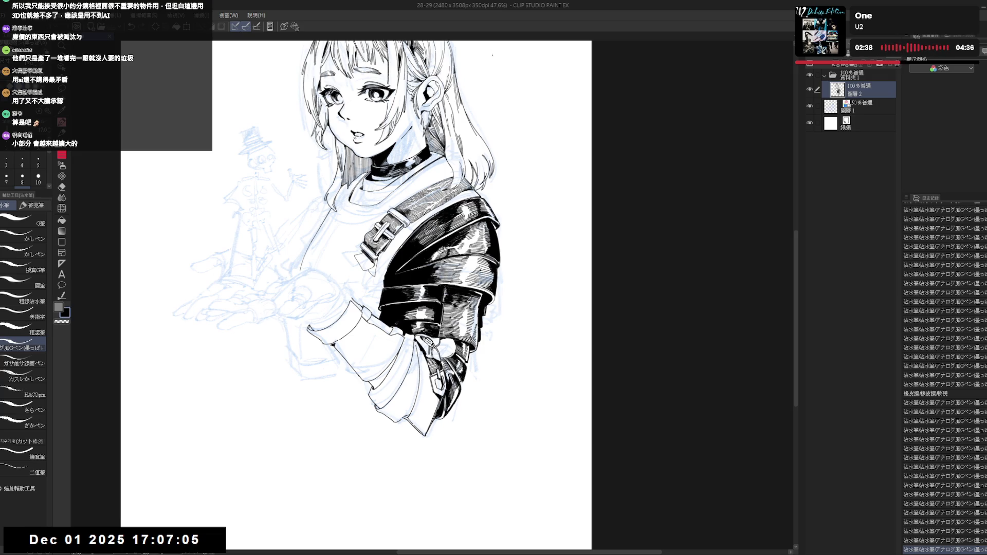
- Erase stray specks near the lower sleeve, undoing and redoing a small stroke
mouse_move(369, 337)
mouse_down()
mouse_move(385, 339)
mouse_move(350, 370)
mouse_up()
key(e)
click(416, 371)
key(g)
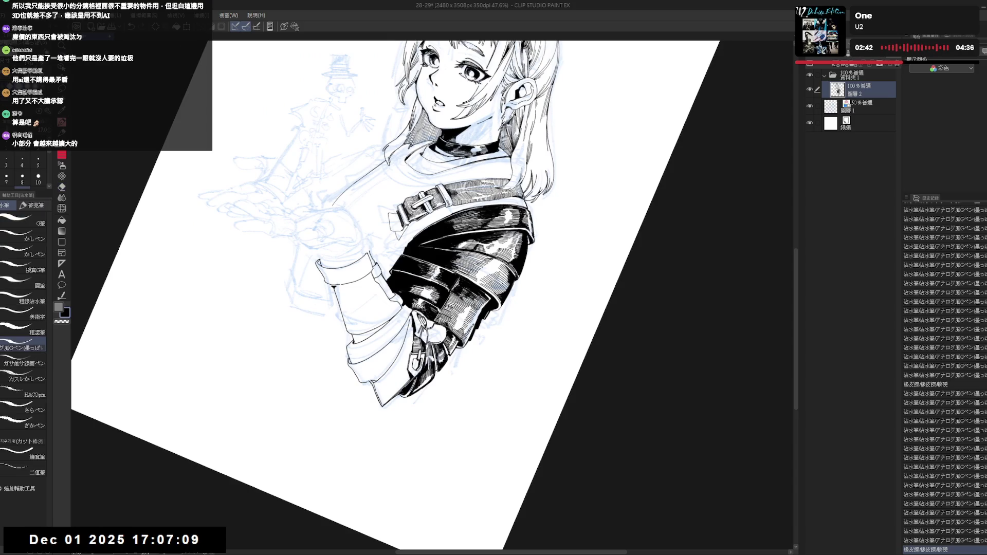
key(ctrl+@)
key(p)
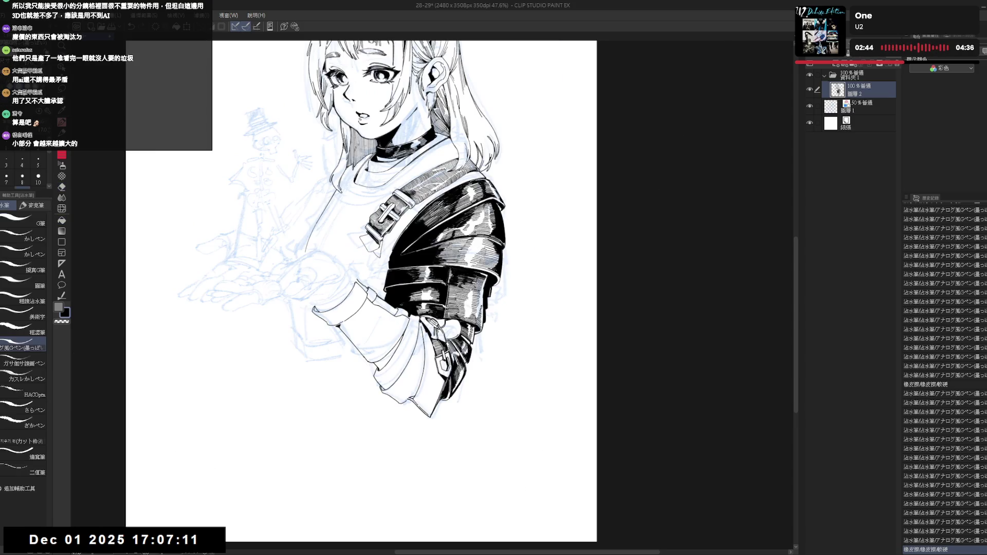
key(ctrl+z)
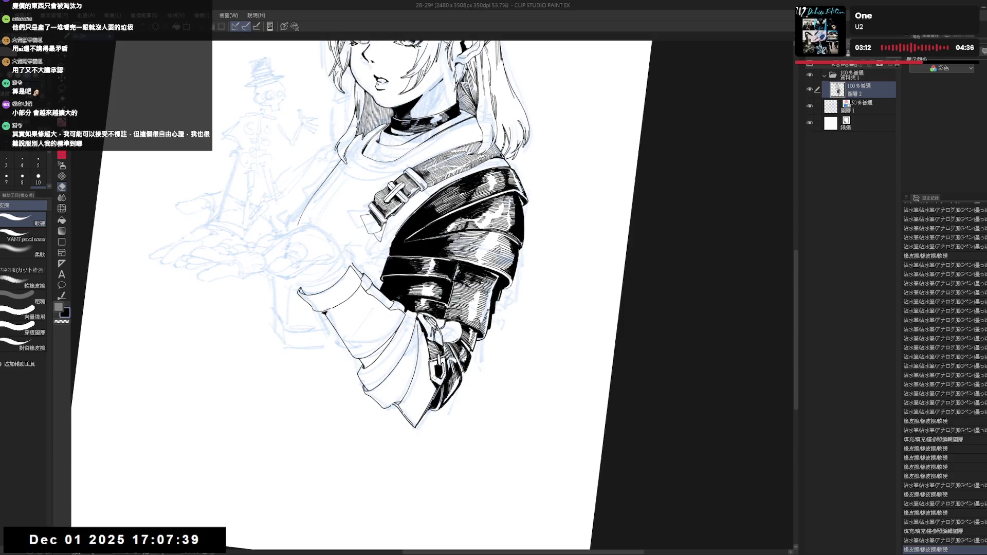
drag(434, 370, 435, 378)
key(p)
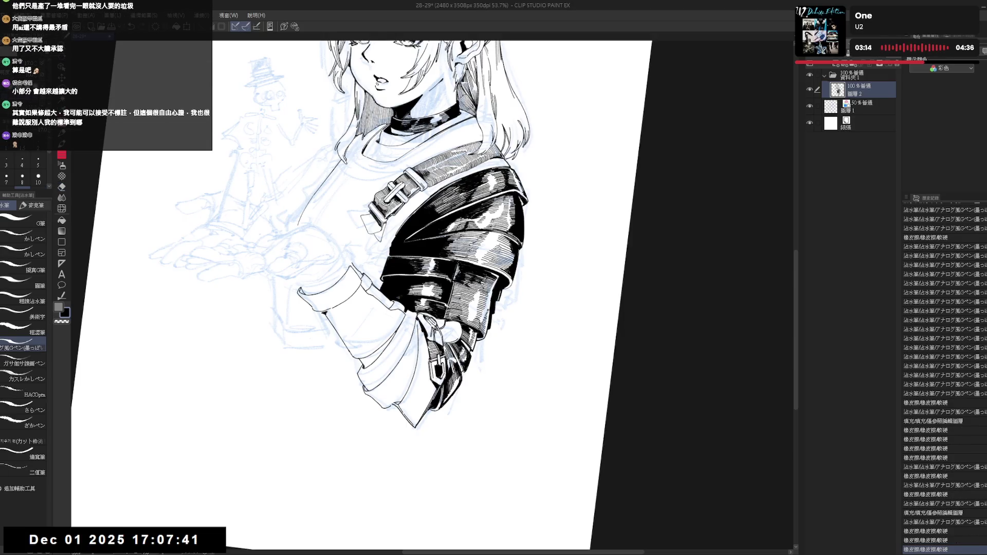
key(ctrl+z)
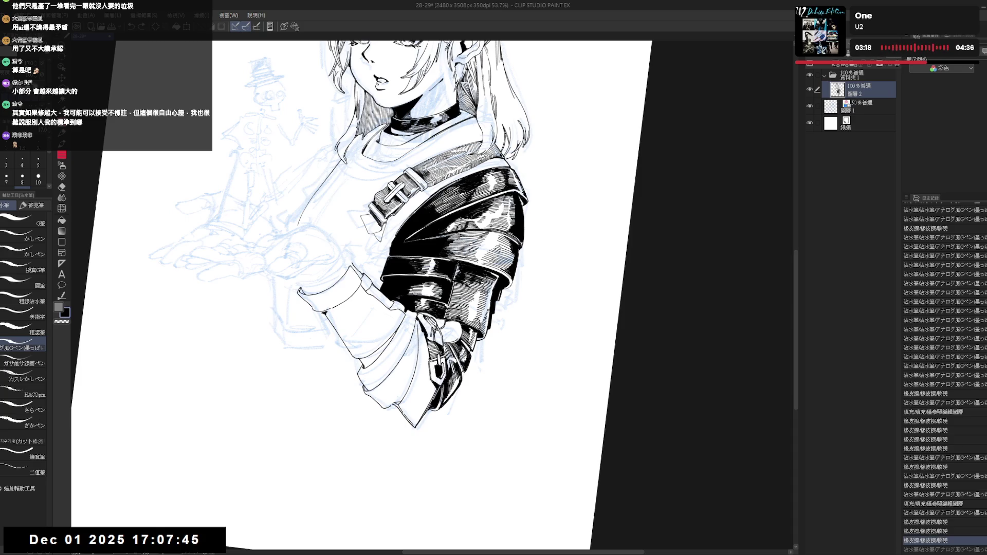
key(ctrl+y)
- Ink a short line on the sleeve, toggling undo and redo to compare it
drag(412, 154, 462, 195)
mouse_move(414, 397)
mouse_down()
mouse_move(411, 341)
mouse_move(434, 355)
mouse_up()
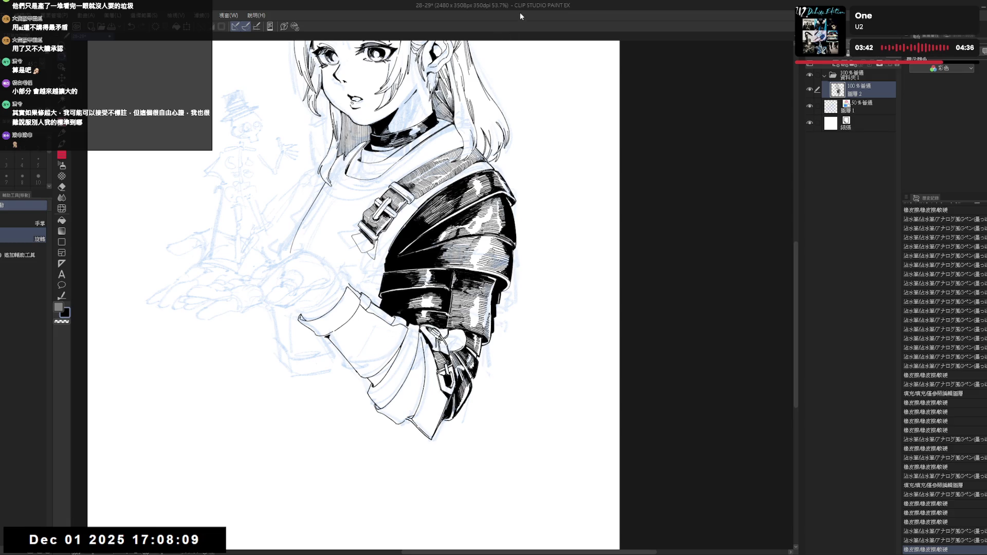
scroll(418, 370, down, 1)
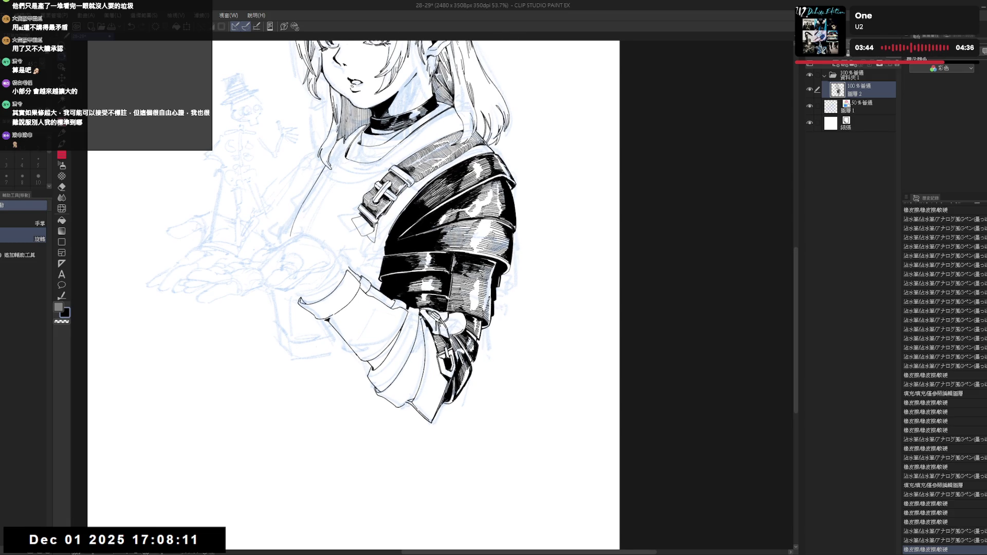
key(p)
drag(421, 317, 424, 345)
key(ctrl+z)
key(ctrl+z)
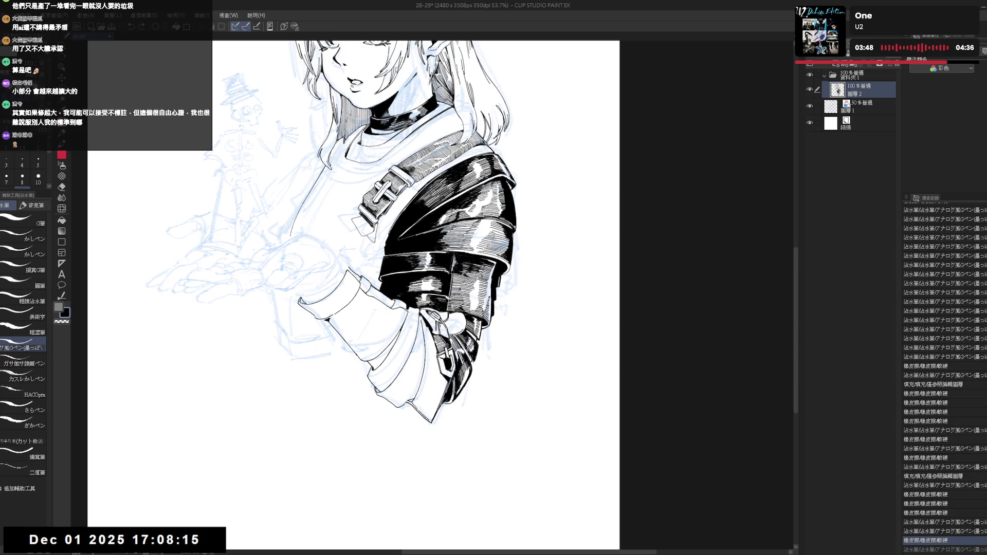
key(ctrl+y)
key(ctrl+y)
key(ctrl+z)
key(ctrl+y)
key(ctrl+z)
key(ctrl+y)
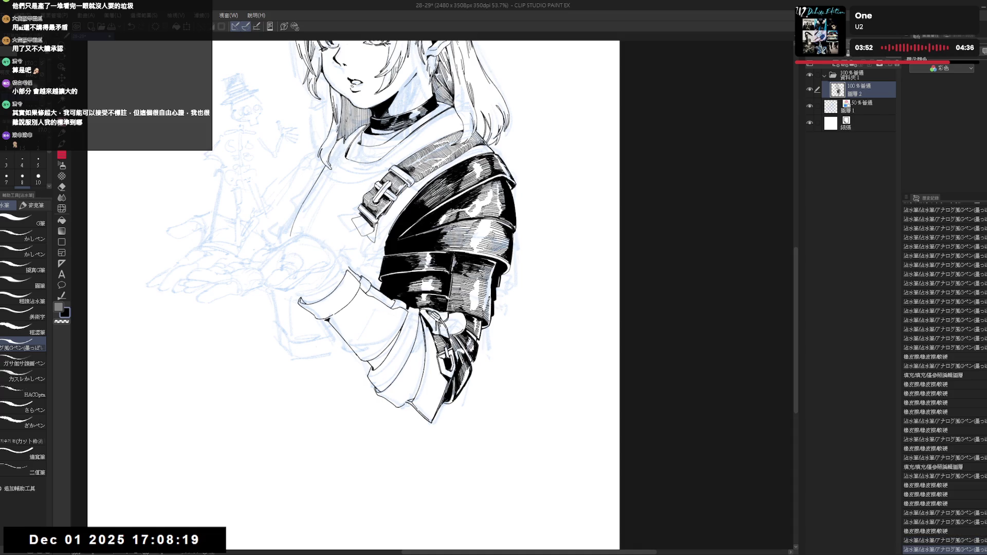
key(ctrl+y)
key(ctrl+z)
key(ctrl+y)
key(ctrl+y)
key(ctrl+y)
key(ctrl+z)
key(ctrl+y)
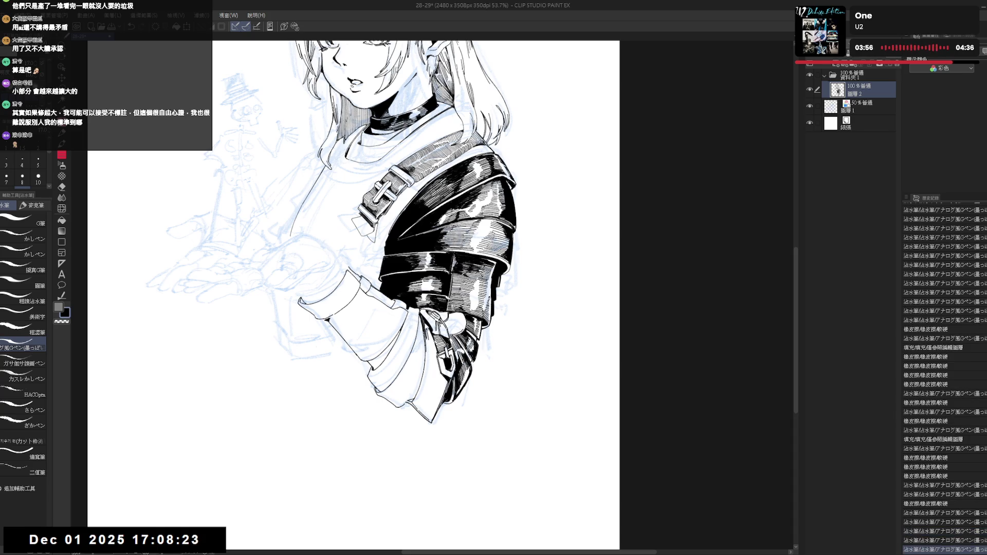
key(ctrl+y)
key(ctrl+y)
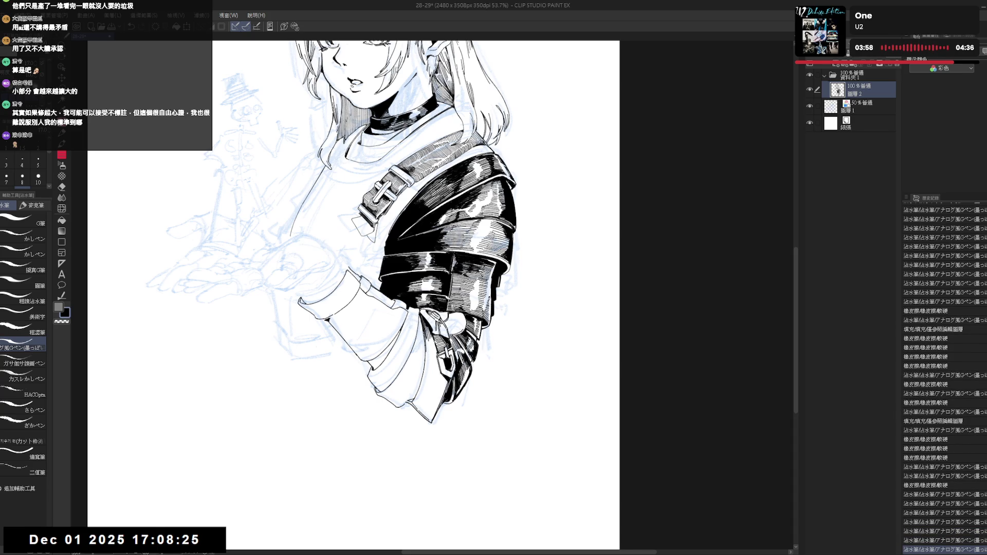
- Mirror and tilt the page view to check the sleeve, then reset it upright
drag(353, 295, 359, 303)
key(h)
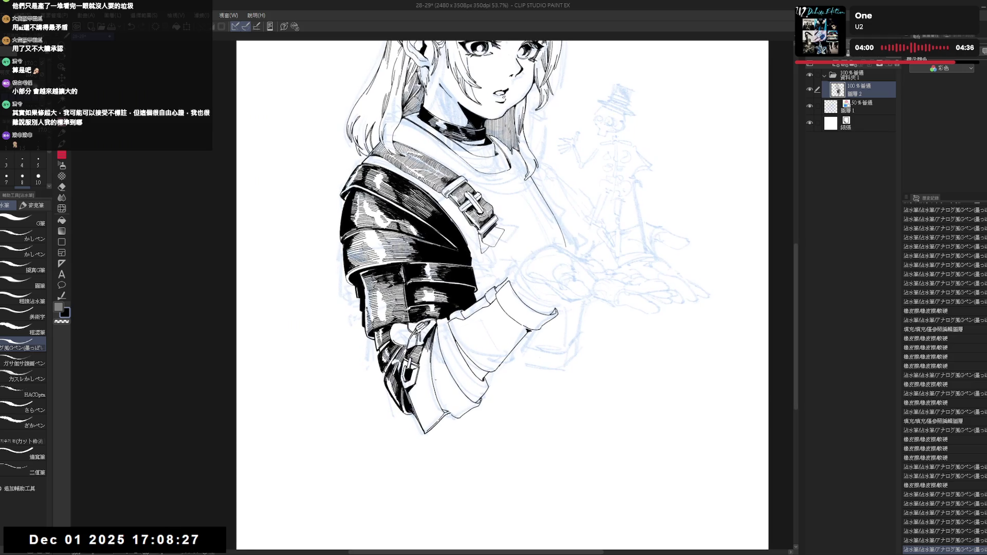
key(minus)
mouse_move(454, 375)
mouse_down()
mouse_move(418, 306)
mouse_move(431, 338)
mouse_up()
key(e)
key(p)
key(equal)
key(h)
key(e)
key(p)
key(equal)
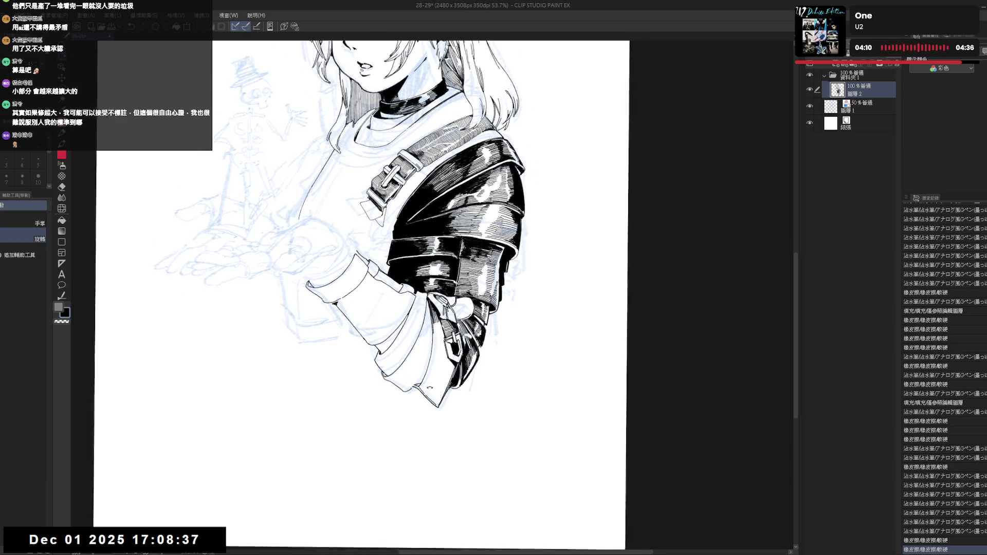
- Add fine G-pen hatching strokes to the glossy black sleeve shading
key(h)
scroll(516, 368, down, 2)
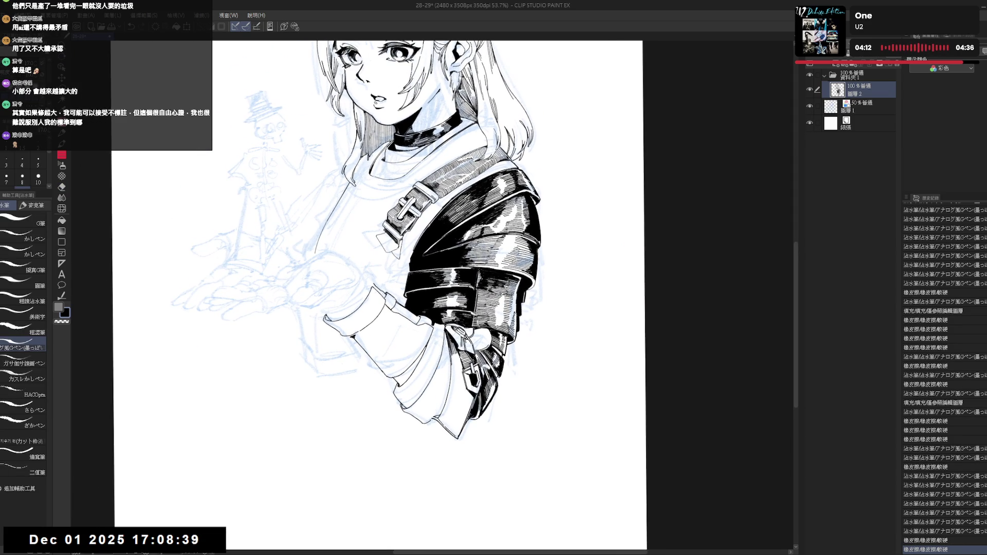
scroll(459, 319, up, 2)
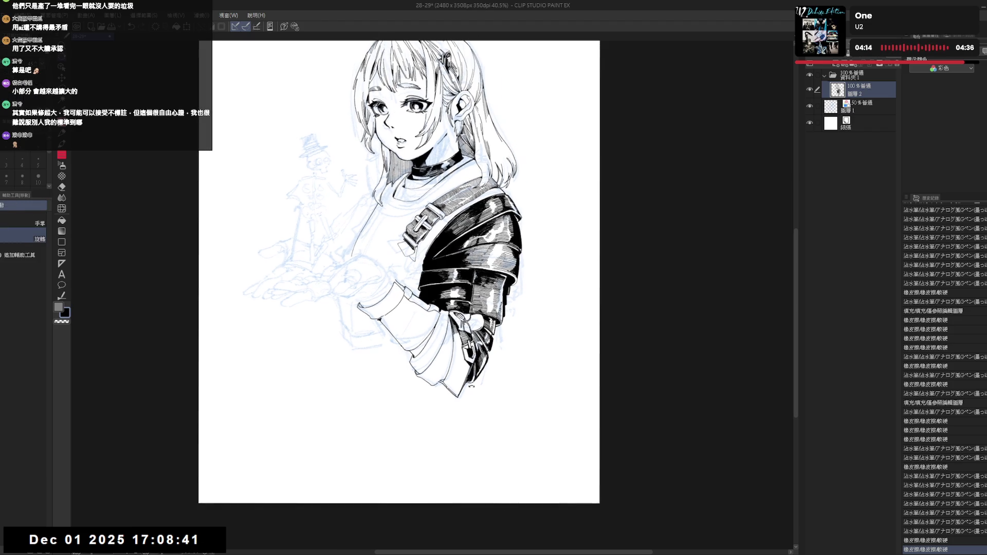
drag(455, 357, 457, 360)
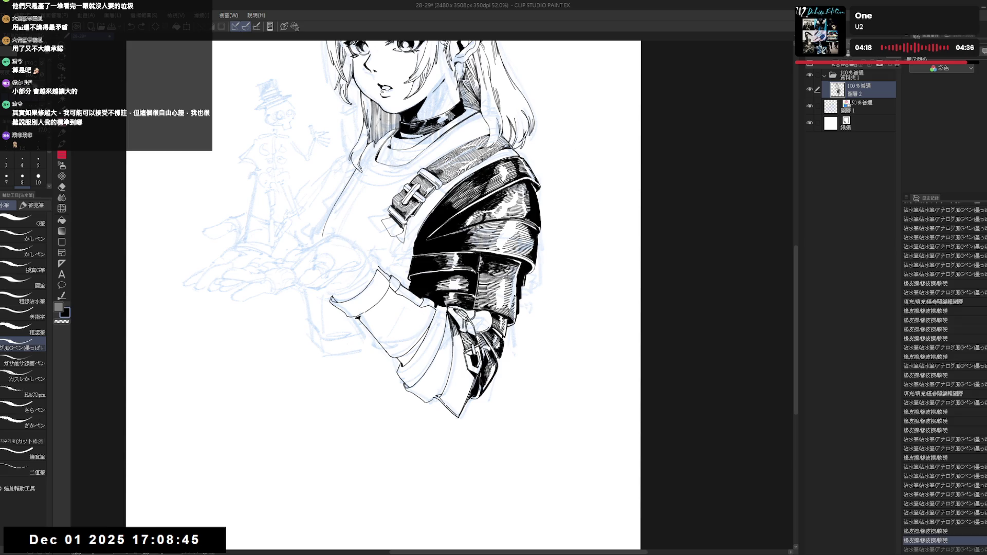
drag(456, 355, 458, 359)
key(e)
key(p)
drag(456, 358, 465, 345)
- Erase a small slip of ink on the sleeve, straighten the canvas and save
key(e)
drag(460, 339, 468, 359)
key(p)
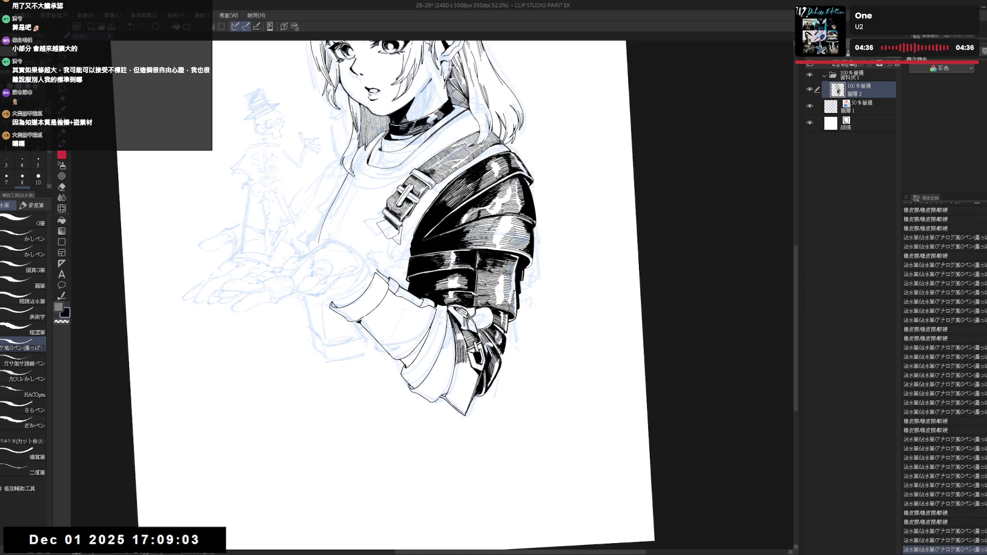
key(ctrl+z)
key(ctrl+z)
key(ctrl+y)
key(ctrl+y)
key(ctrl+y)
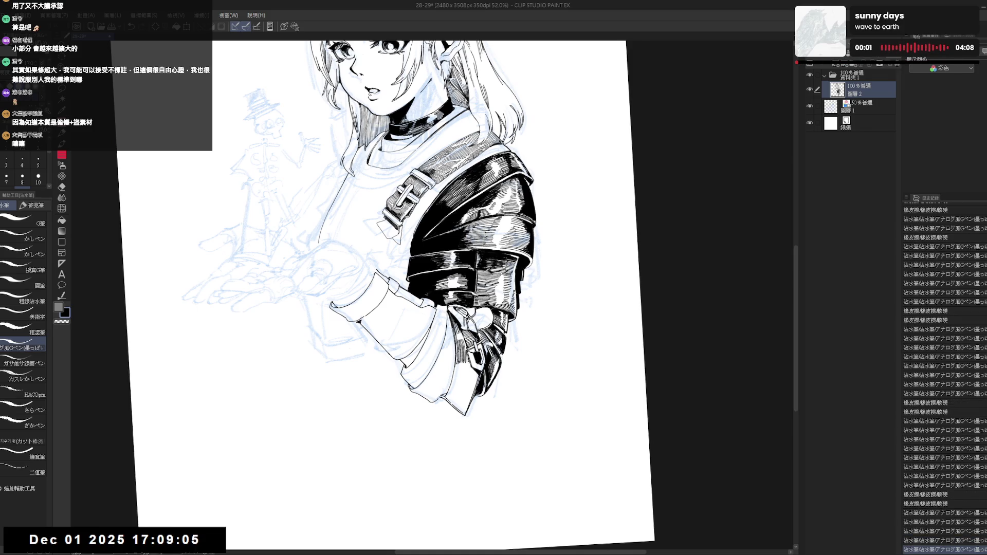
key(ctrl+@)
scroll(458, 441, down, 1)
key(ctrl+s)
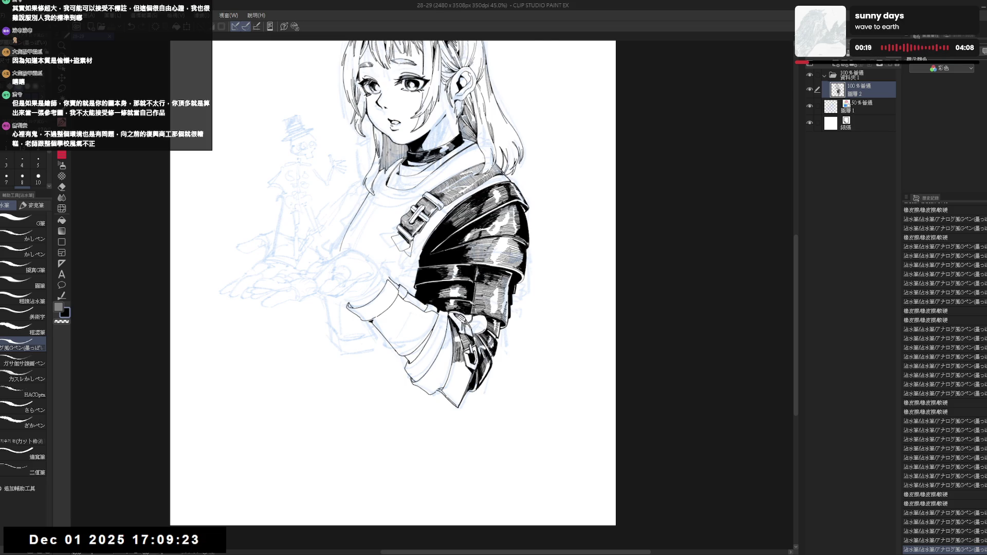
- Add a couple of ink strokes to the sleeve, comparing them with undo and redo
drag(391, 257, 390, 205)
drag(513, 282, 510, 251)
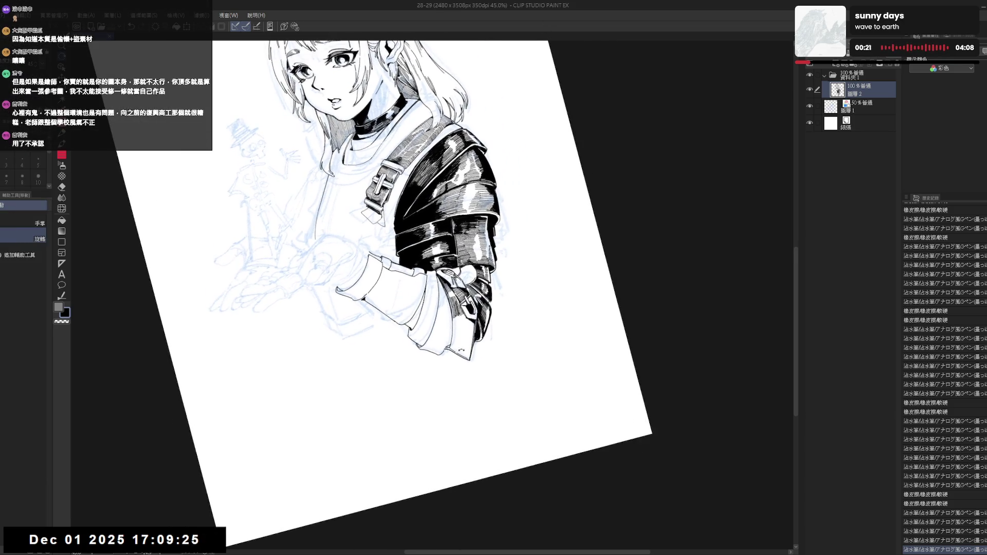
key(p)
drag(451, 309, 456, 330)
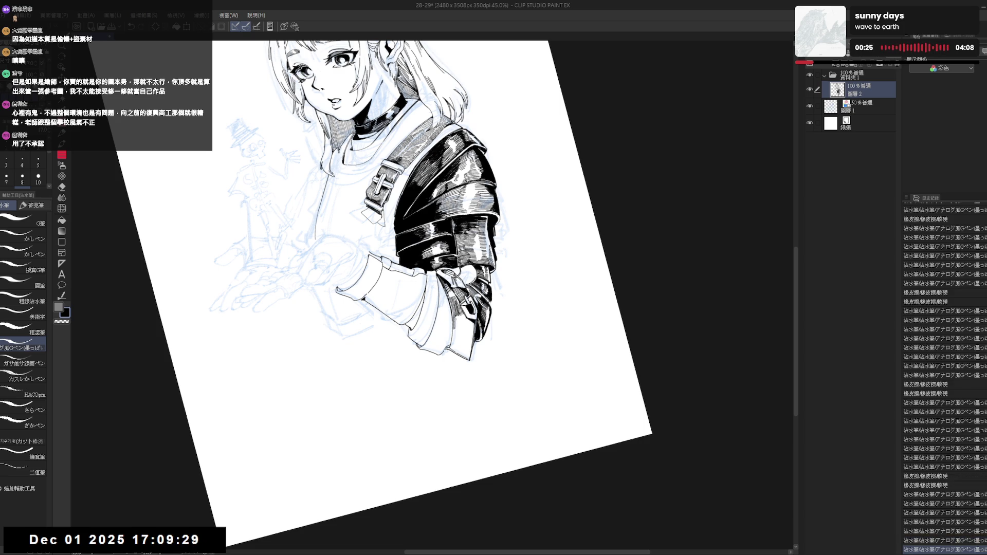
key(ctrl+z)
key(ctrl+y)
key(ctrl+z)
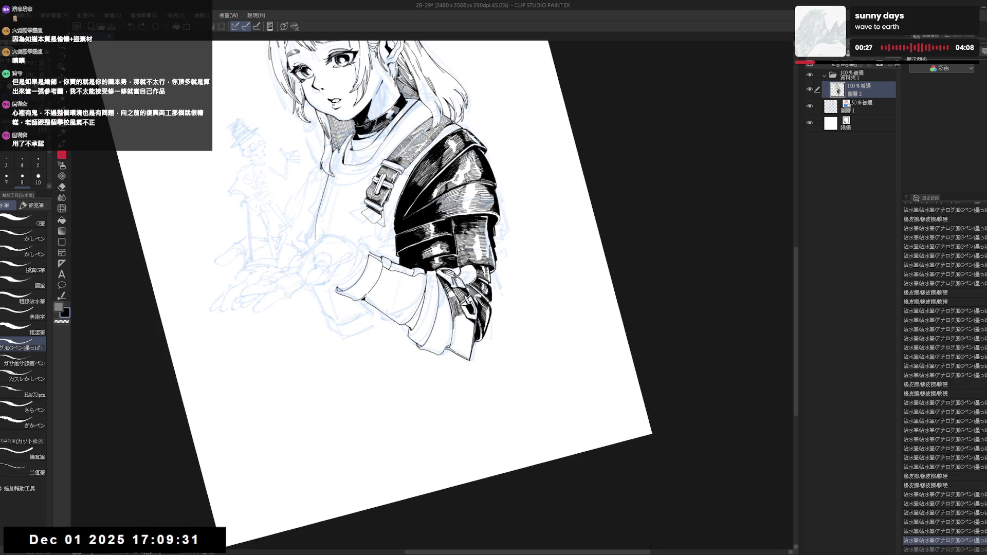
drag(453, 318, 467, 333)
key(ctrl+z)
key(ctrl+z)
key(ctrl+y)
key(ctrl+y)
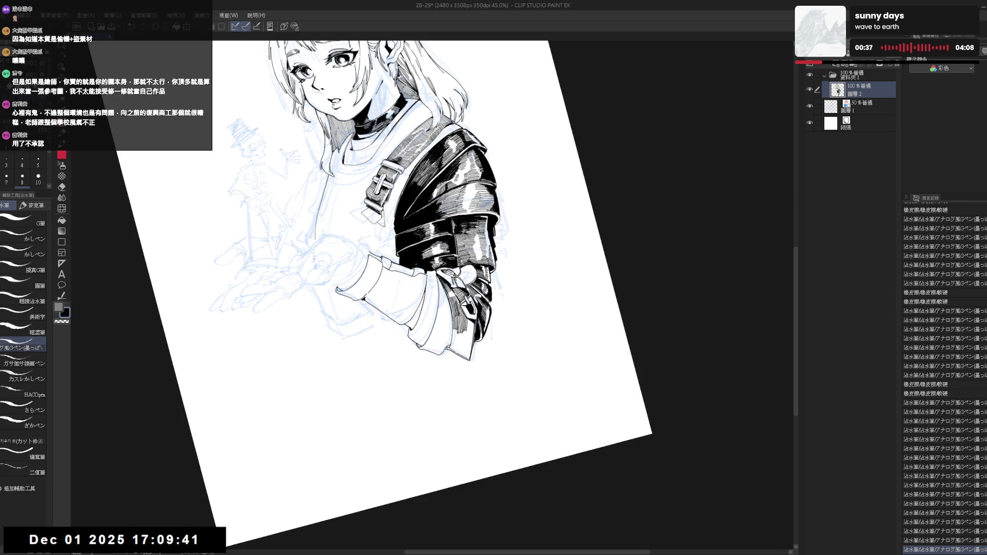
- On a mirrored view, darken the sleeve hatching with many short dabbed ink strokes
key(asciicircum)
key(h)
mouse_move(407, 397)
mouse_down()
mouse_move(420, 398)
mouse_move(390, 373)
mouse_up()
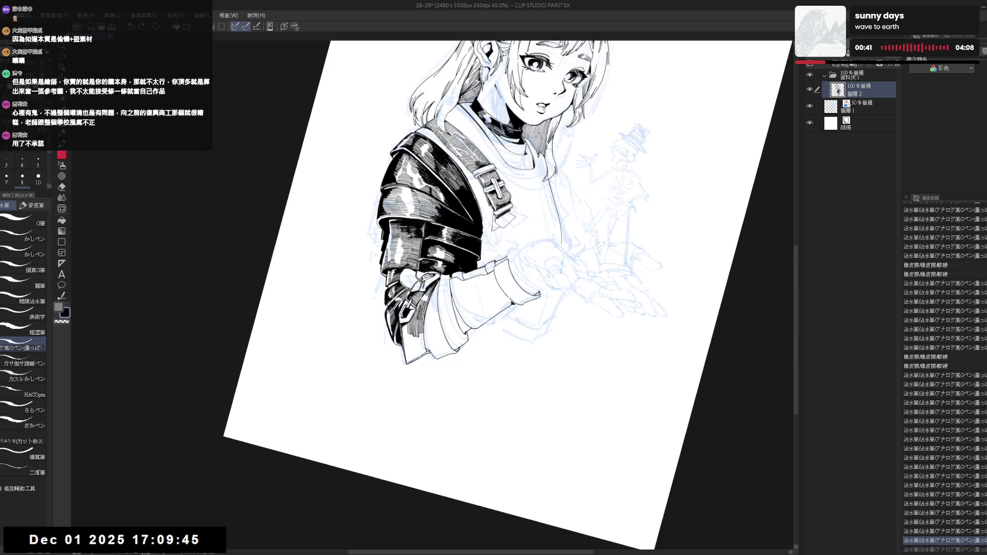
click(414, 376)
click(413, 377)
click(413, 377)
drag(413, 376, 406, 355)
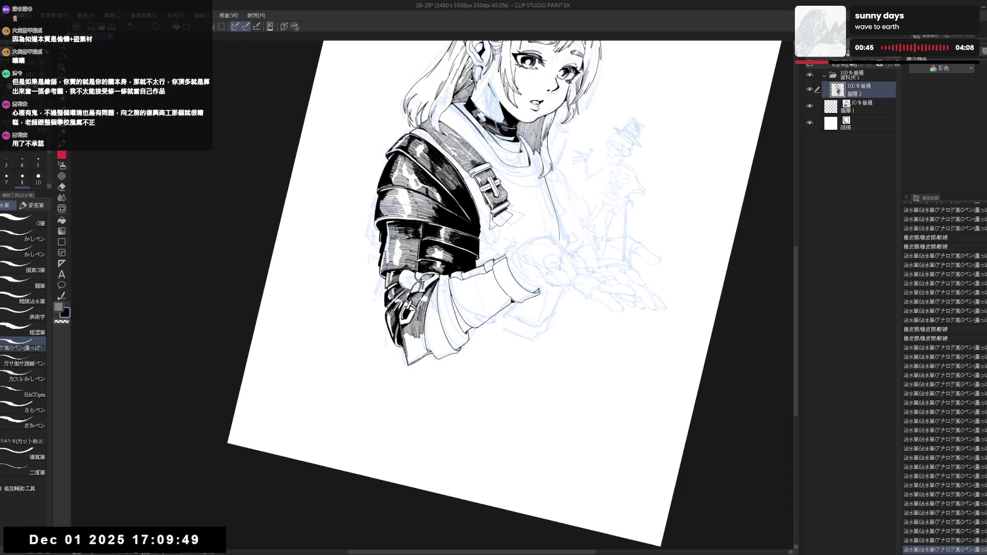
click(406, 350)
click(409, 346)
click(408, 344)
click(409, 346)
click(409, 345)
click(408, 346)
click(409, 346)
click(409, 345)
click(409, 345)
click(408, 345)
click(408, 345)
click(409, 346)
click(408, 345)
click(424, 344)
click(424, 344)
- Rotate and mirror the canvas view to check the hatching, undoing and redoing a small mark
key(r)
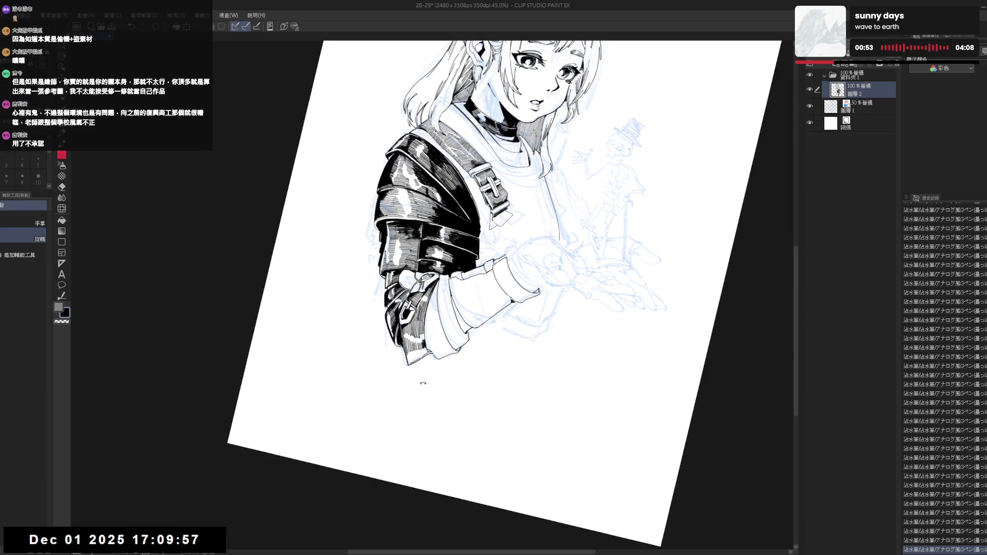
drag(423, 383, 431, 389)
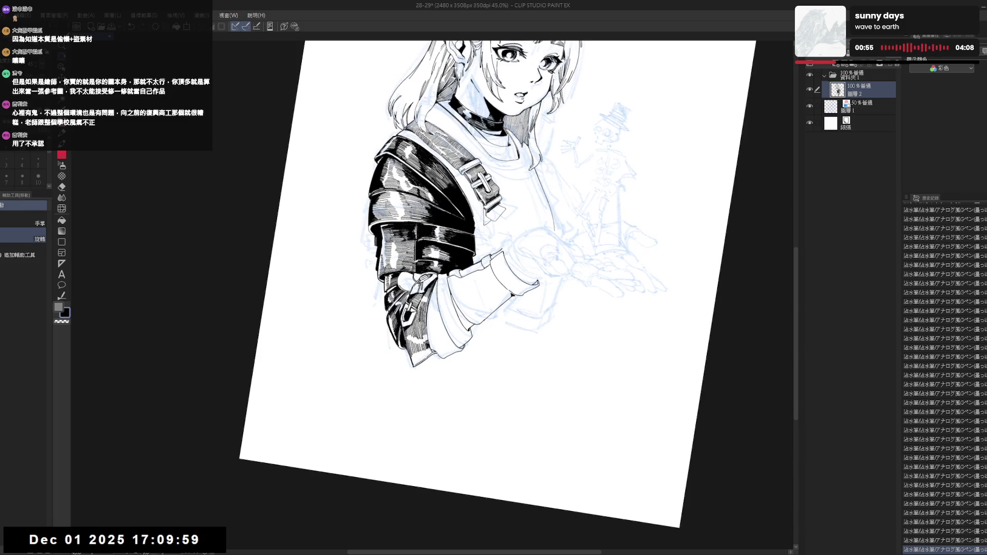
key(p)
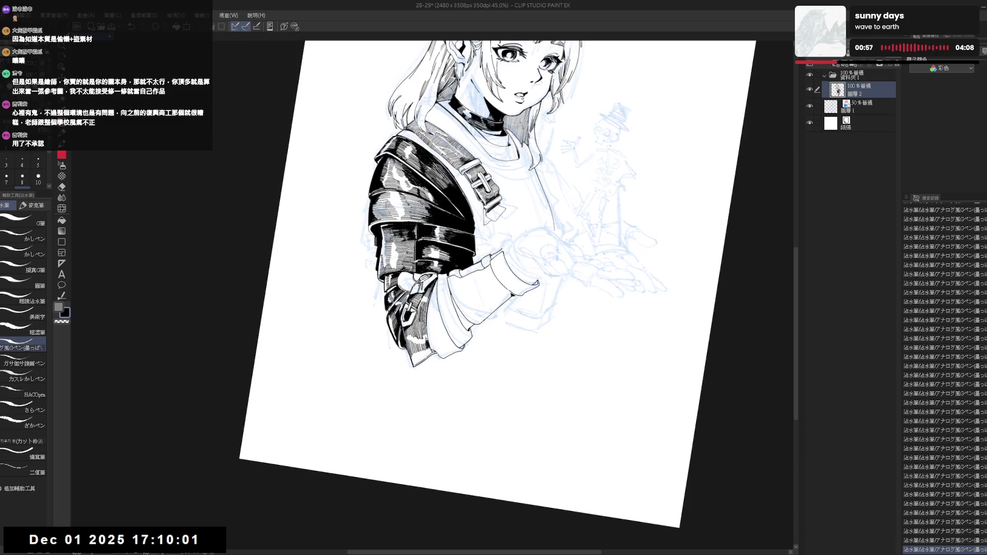
drag(422, 370, 404, 355)
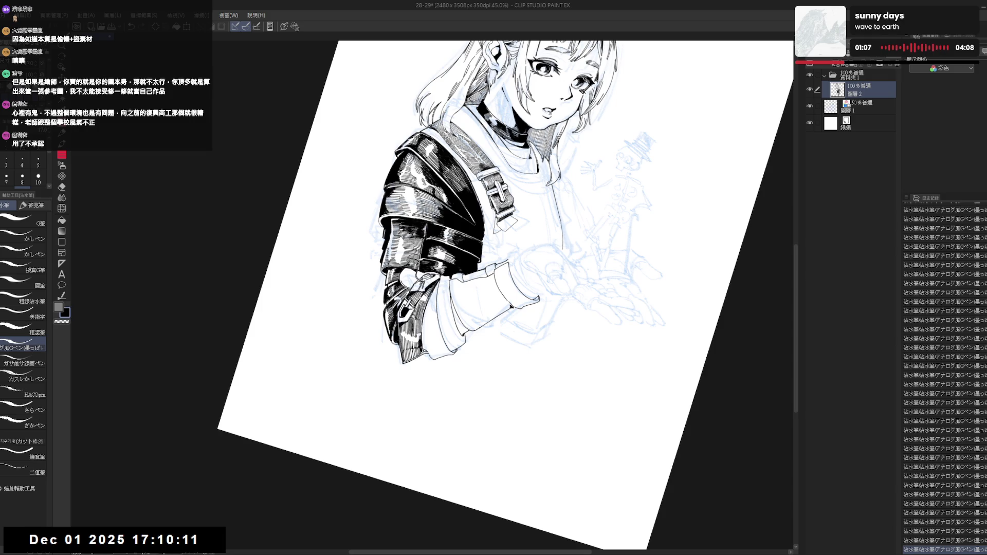
key(r)
key(h)
drag(426, 360, 392, 353)
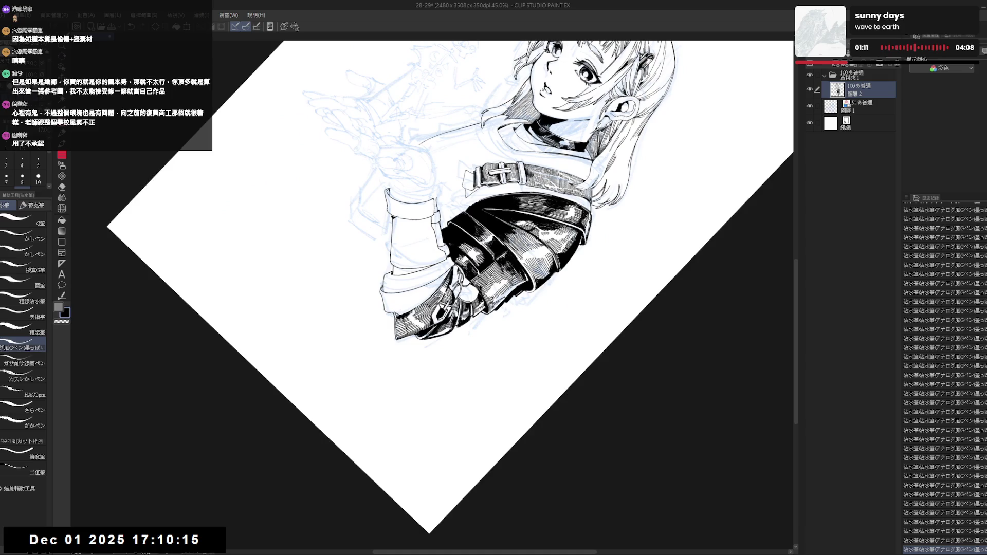
key(r)
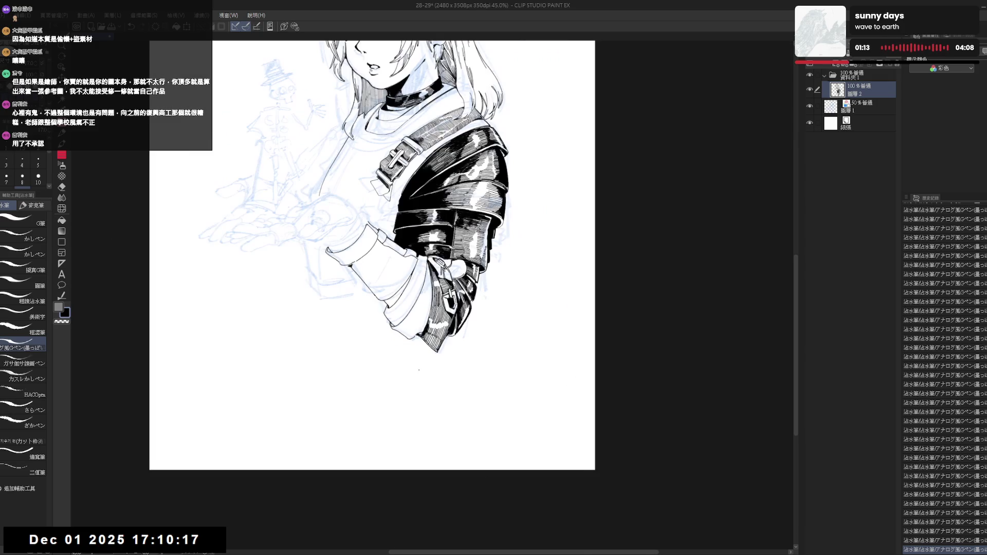
drag(421, 336, 375, 372)
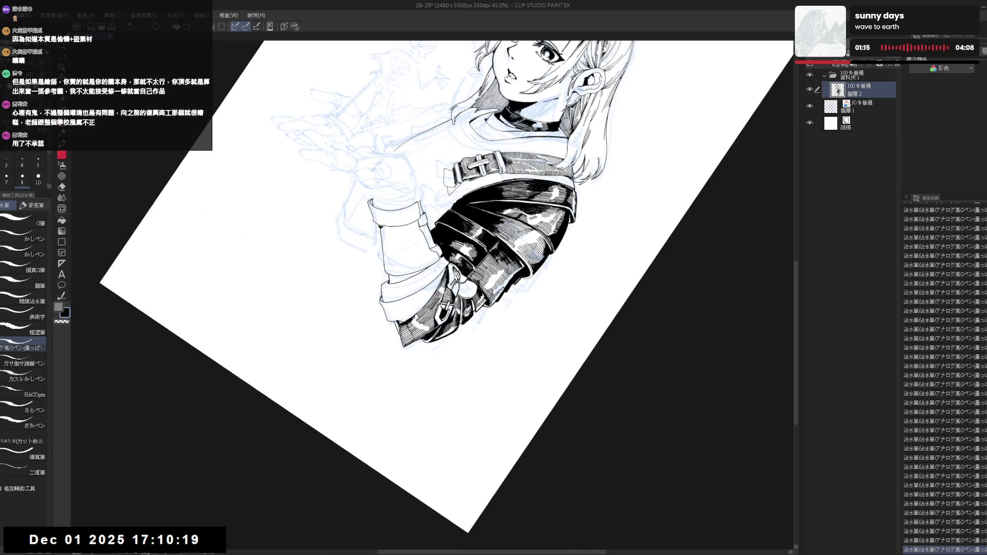
key(ctrl+z)
key(ctrl+y)
- Fill a small sleeve area with black and erase a stray mark beside it
key(g)
click(398, 327)
key(ctrl+@)
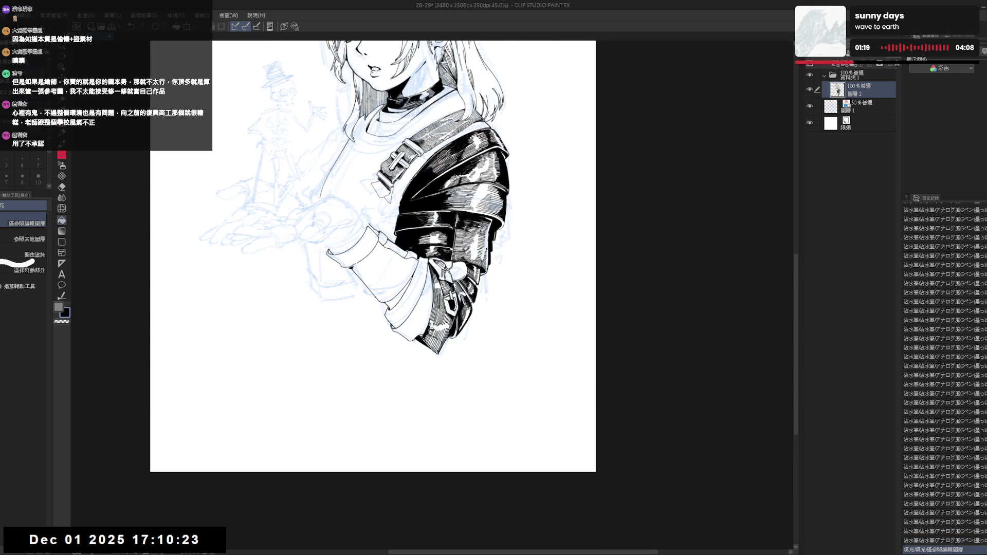
key(e)
click(417, 334)
- Try a short stroke on the sleeve twice, undo it, and reset the view upright
mouse_move(417, 334)
mouse_down()
mouse_move(420, 344)
mouse_move(390, 360)
mouse_up()
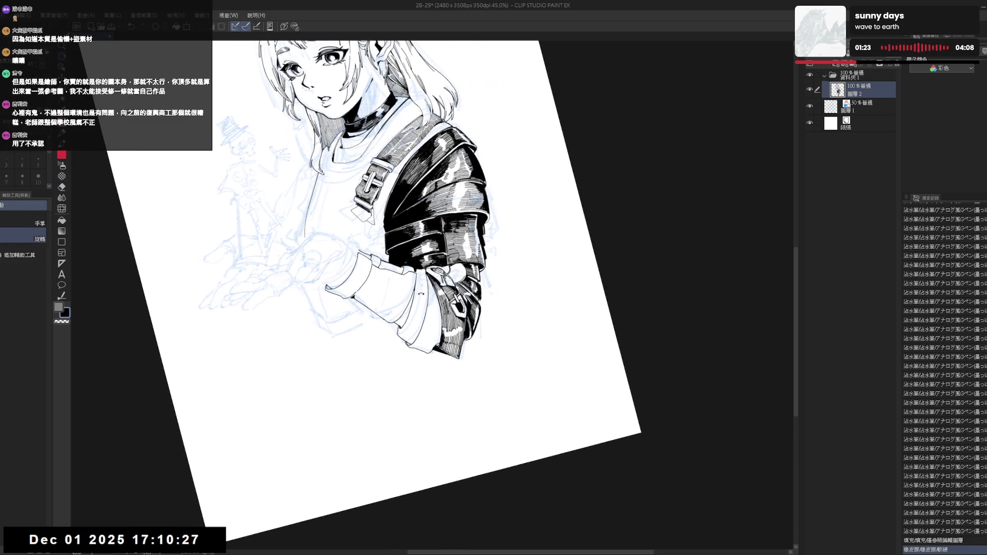
key(p)
drag(428, 272, 428, 314)
key(ctrl+z)
mouse_move(427, 273)
mouse_down()
mouse_move(427, 311)
mouse_move(430, 289)
mouse_up()
key(ctrl+z)
key(ctrl+z)
key(ctrl+at)
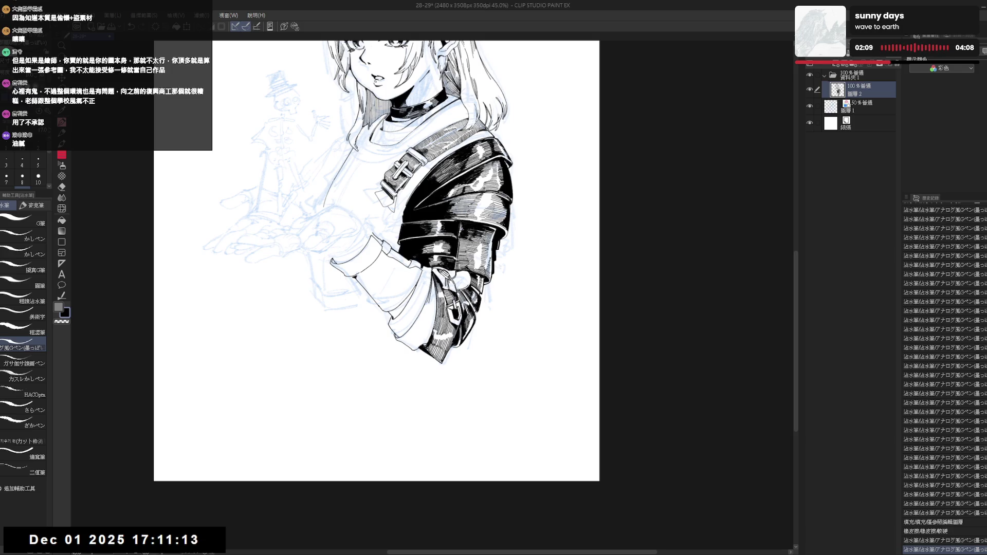
drag(375, 257, 382, 258)
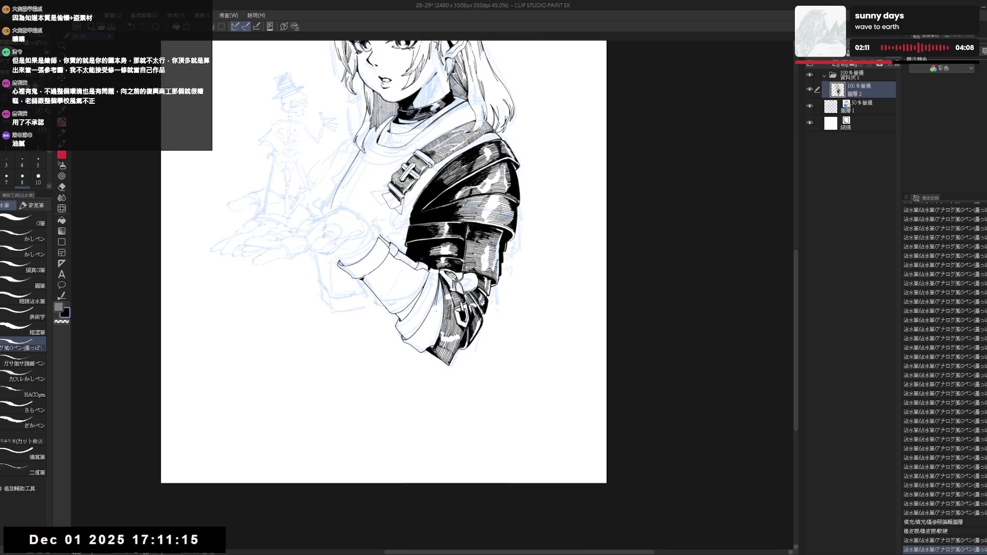
- Erase a small stray spot, then add three short hatch strokes on the lower sleeve
key(e)
click(437, 300)
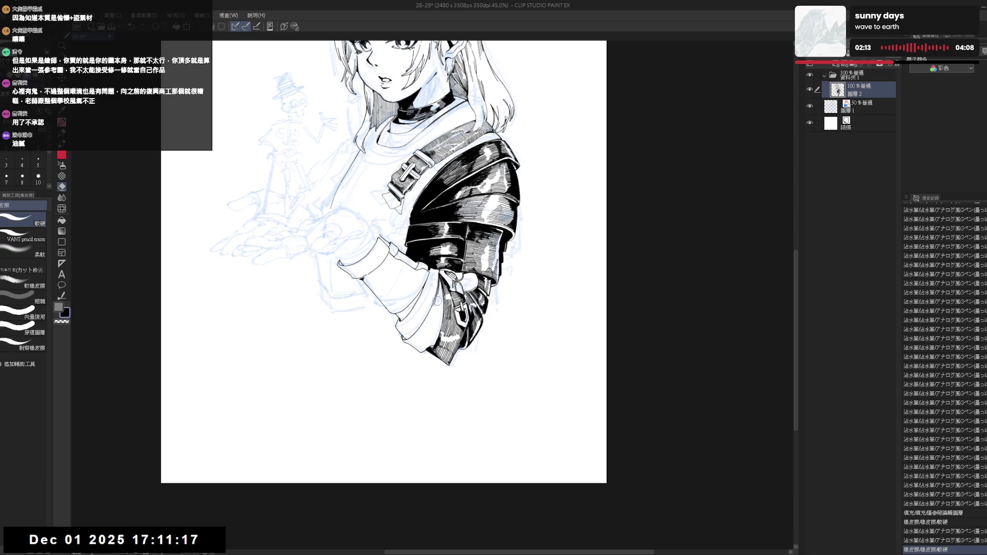
key(p)
click(441, 284)
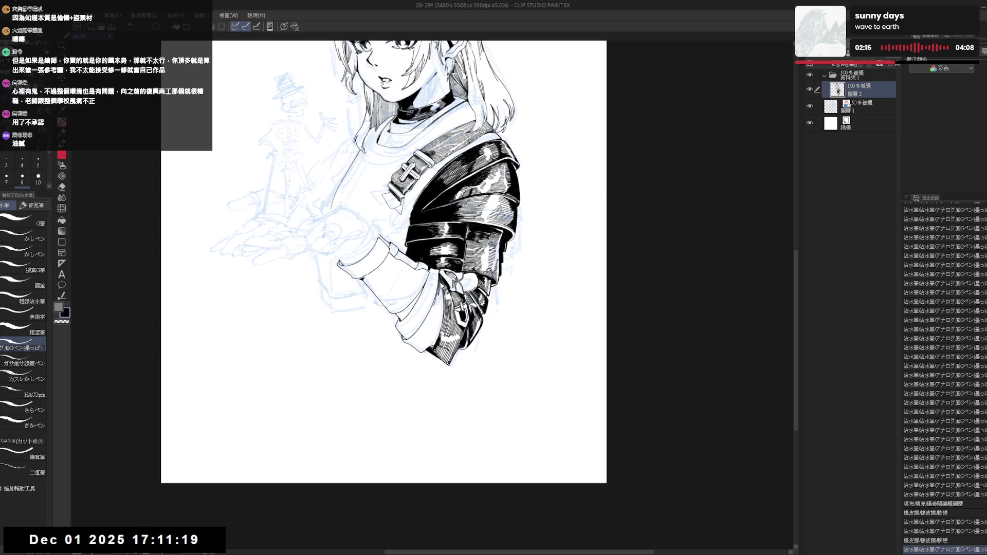
click(440, 289)
click(440, 289)
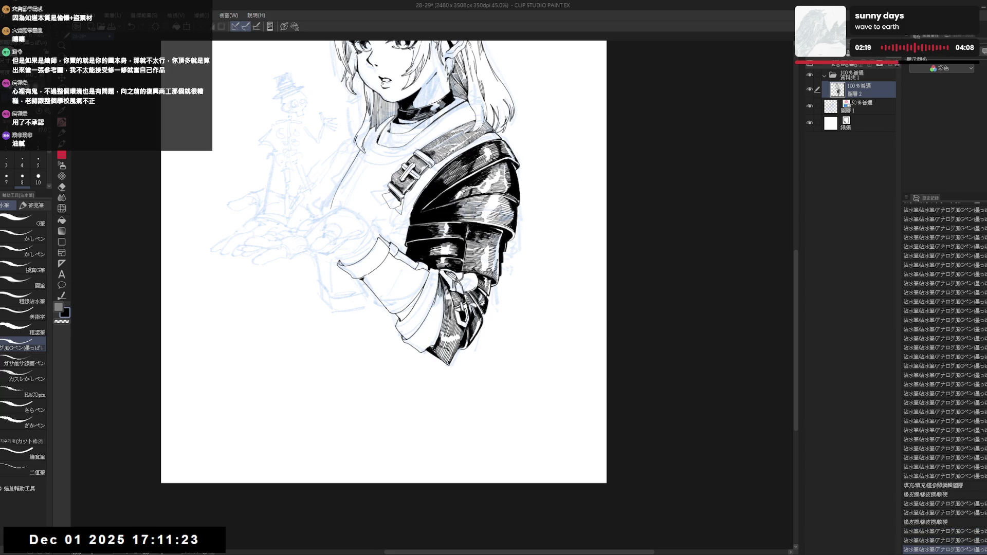
- With the view tilted and mirrored, erase a stray mark and try a hatch stroke, undoing the misplaced one
key(e)
key(minus)
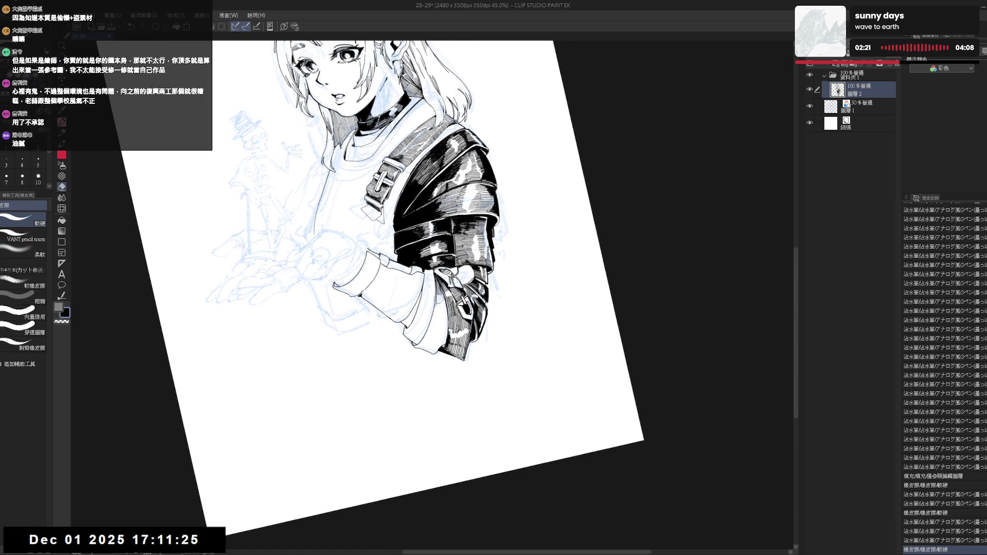
click(436, 299)
key(p)
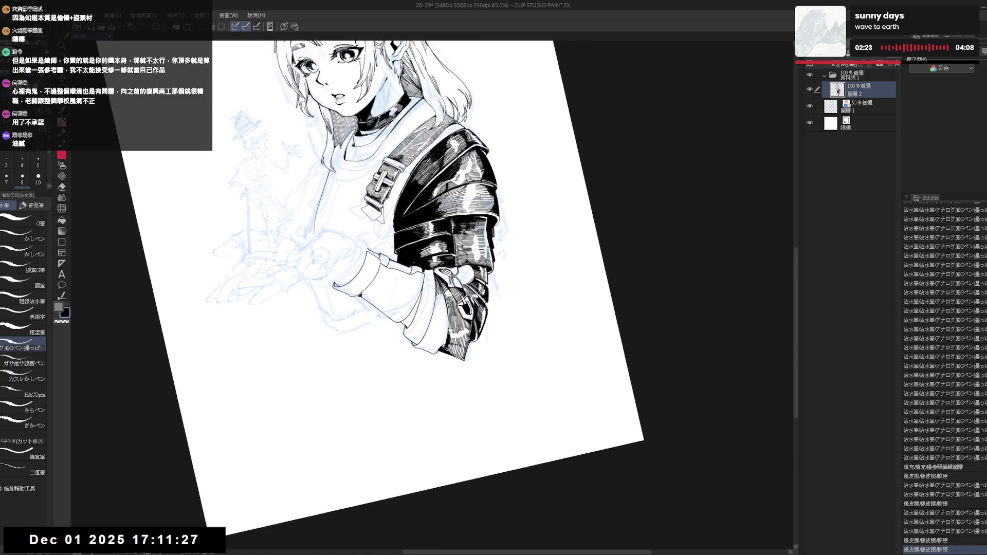
click(431, 308)
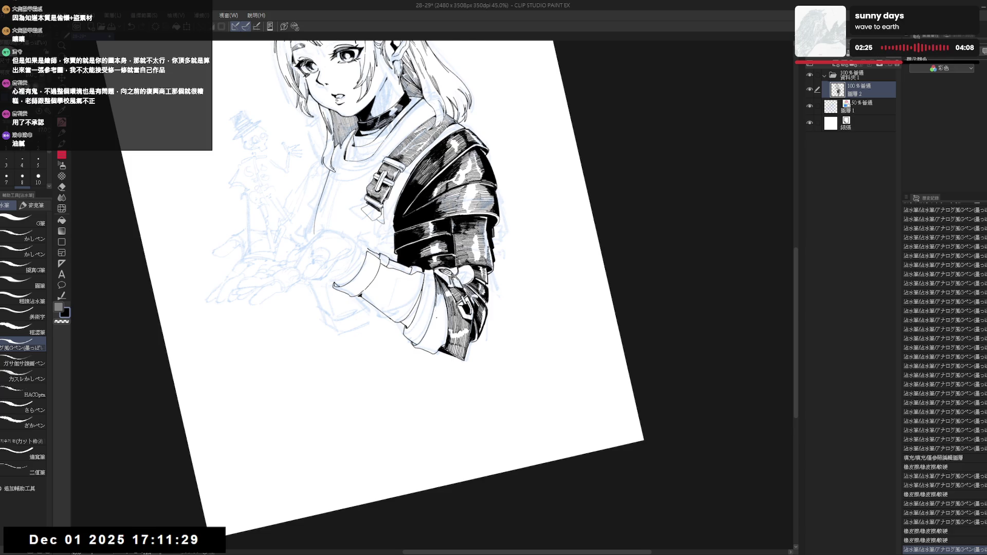
key(h)
key(asciicircum)
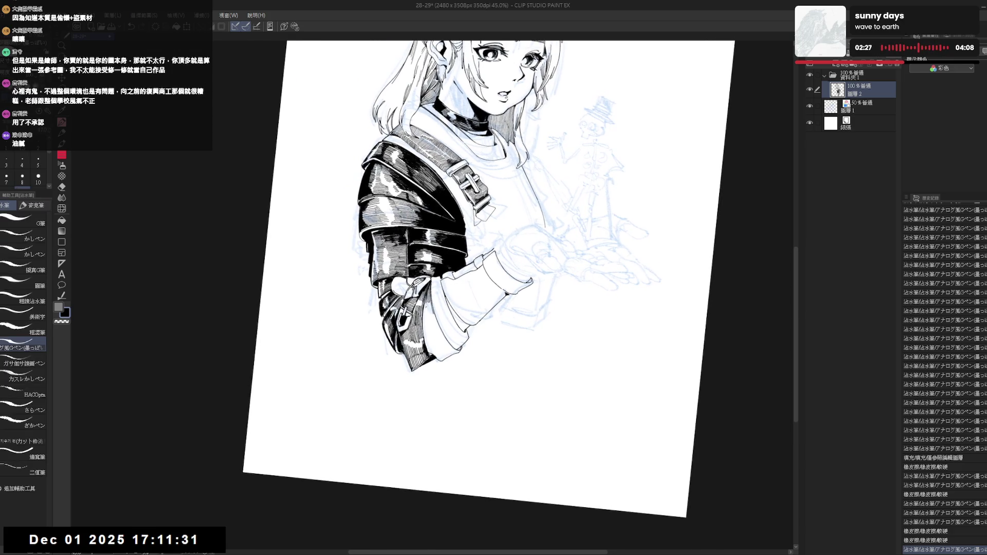
click(431, 308)
key(ctrl+z)
- Lay down a run of short hatch strokes on the lower sleeve, undoing the last one
click(431, 309)
click(431, 309)
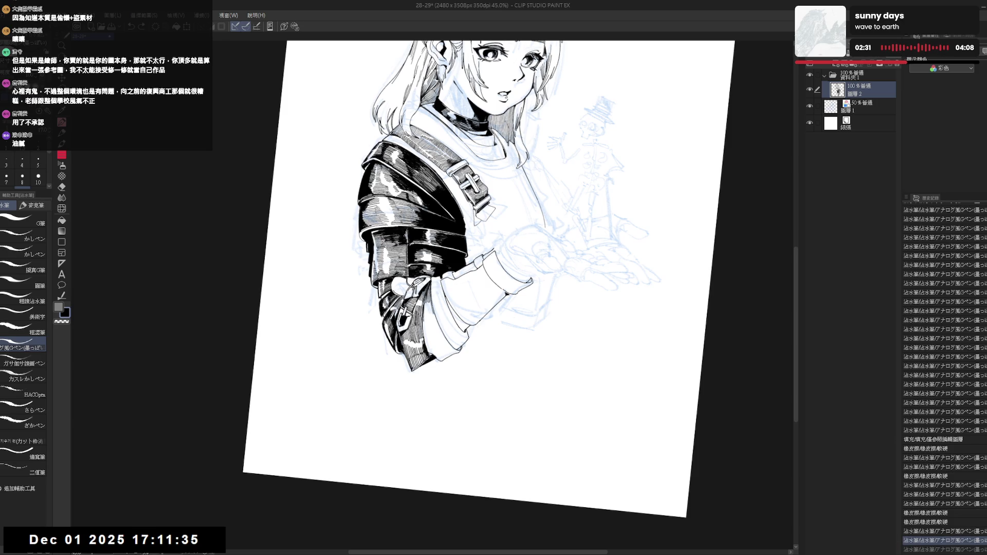
click(431, 309)
click(432, 308)
click(431, 308)
click(432, 309)
click(432, 309)
click(432, 308)
click(432, 309)
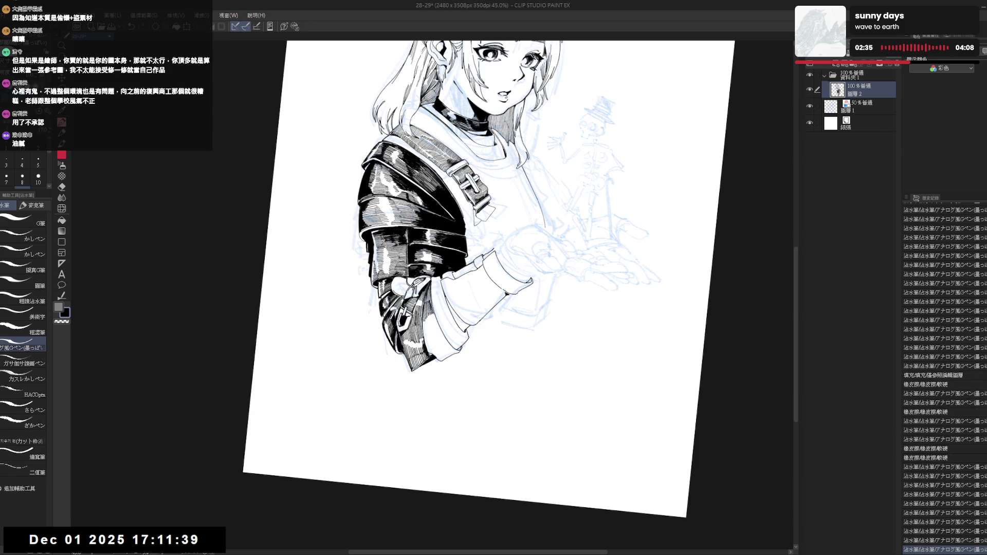
key(ctrl+z)
- Draw longer diagonal and vertical hatch strokes down the lower sleeve
drag(432, 308, 429, 329)
click(429, 329)
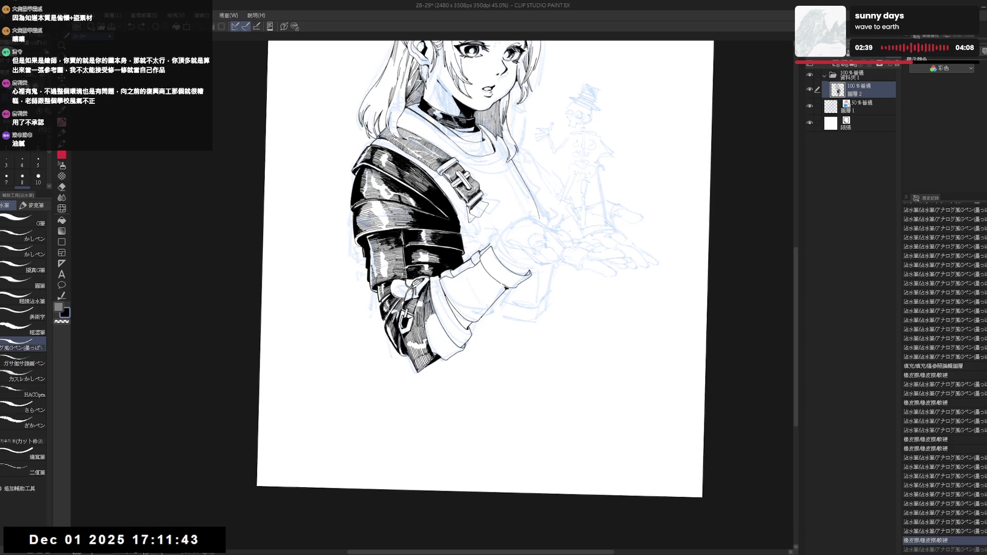
mouse_move(427, 322)
mouse_down()
mouse_move(428, 336)
mouse_move(433, 326)
mouse_up()
drag(434, 312, 439, 325)
drag(440, 312, 426, 342)
drag(426, 315, 427, 338)
drag(428, 324, 426, 345)
- With the view rotated steeply, fill a small sleeve area black and erase a stray mark
key(h)
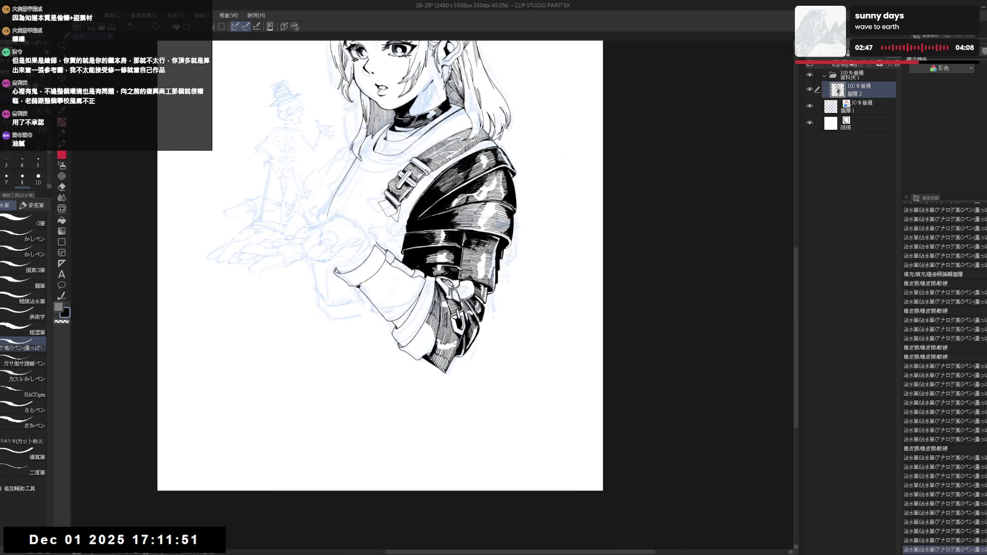
key(r)
mouse_move(392, 388)
mouse_down()
mouse_move(444, 363)
mouse_move(424, 366)
mouse_move(408, 346)
mouse_up()
key(g)
click(409, 346)
key(e)
click(406, 344)
key(p)
- Cut a thin highlight line into the sleeve, add short black hatch strokes, and reset the view upright
click(432, 333)
click(405, 349)
key(ctrl+z)
click(405, 350)
mouse_move(432, 386)
mouse_down()
mouse_move(404, 405)
mouse_move(444, 407)
mouse_up()
click(405, 349)
key(c)
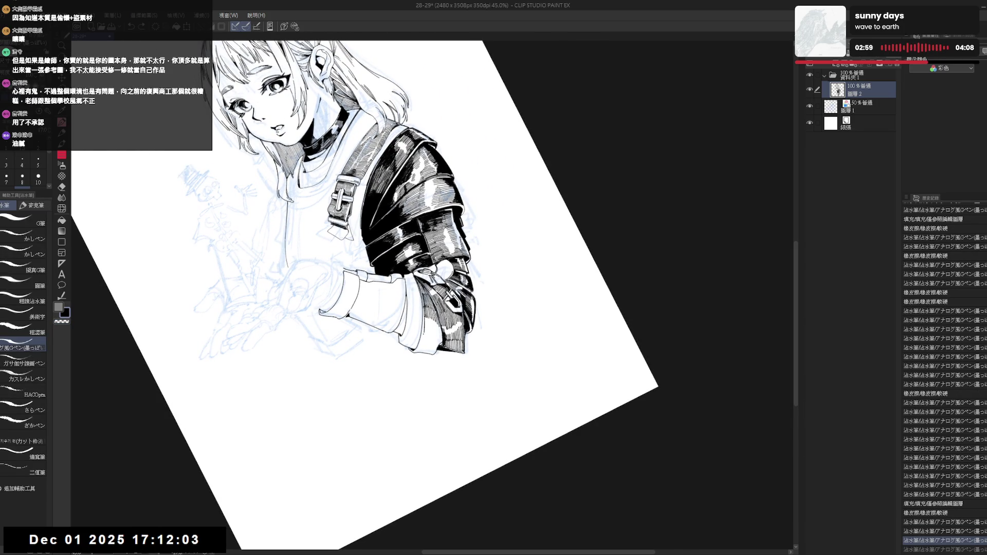
mouse_move(423, 316)
mouse_down()
mouse_move(426, 332)
mouse_move(432, 327)
mouse_up()
key(ctrl+@)
scroll(393, 224, down, 3)
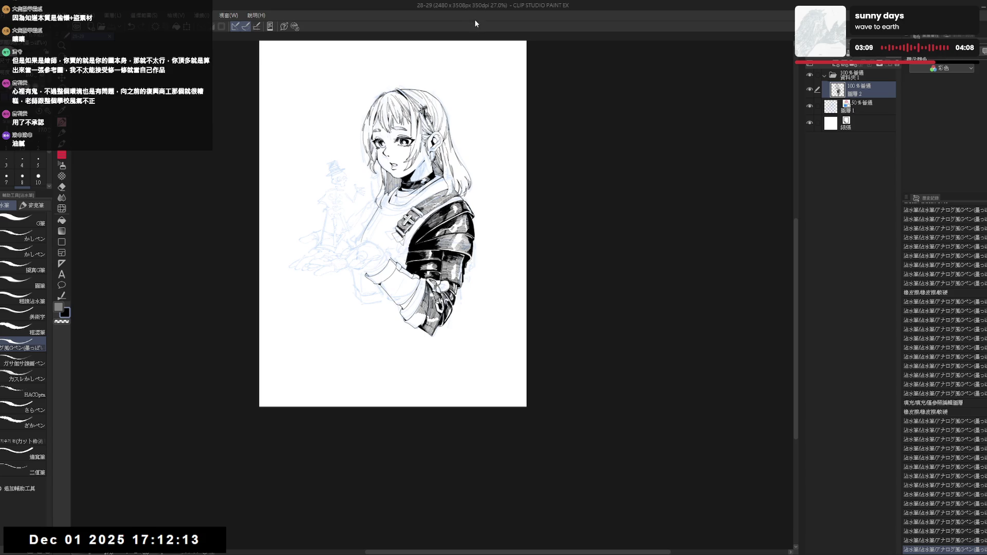
scroll(467, 191, up, 4)
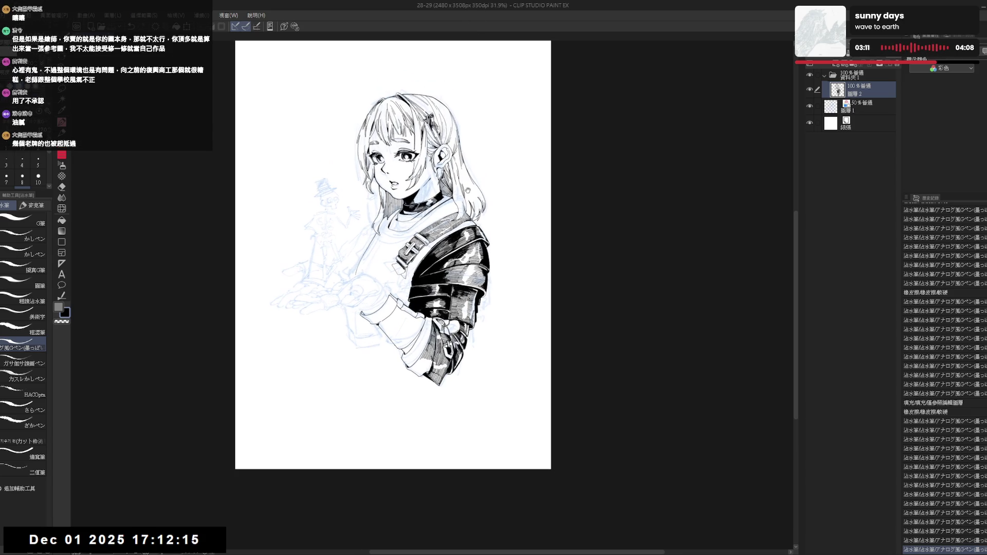
key(h)
key(h)
key(minus)
key(minus)
key(e)
key(p)
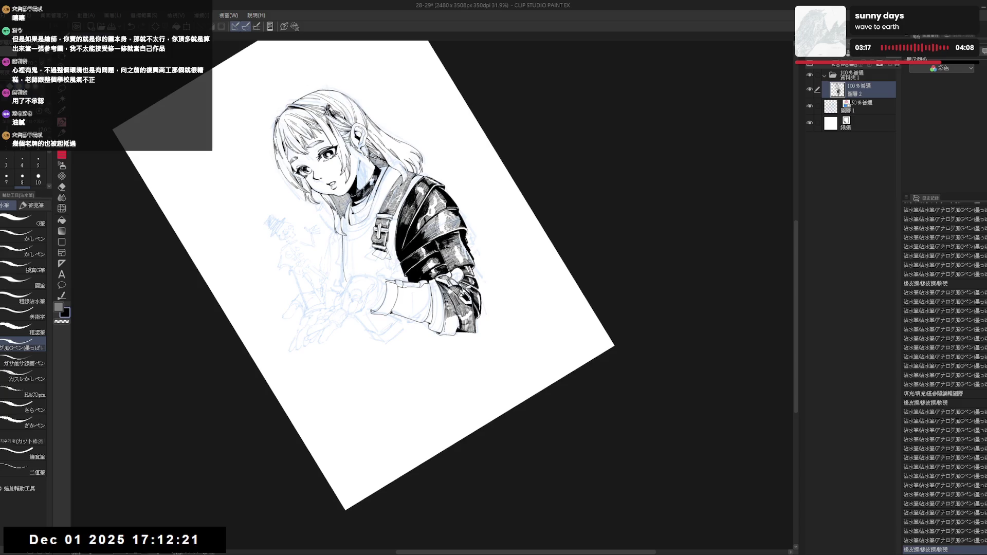
drag(443, 332, 453, 360)
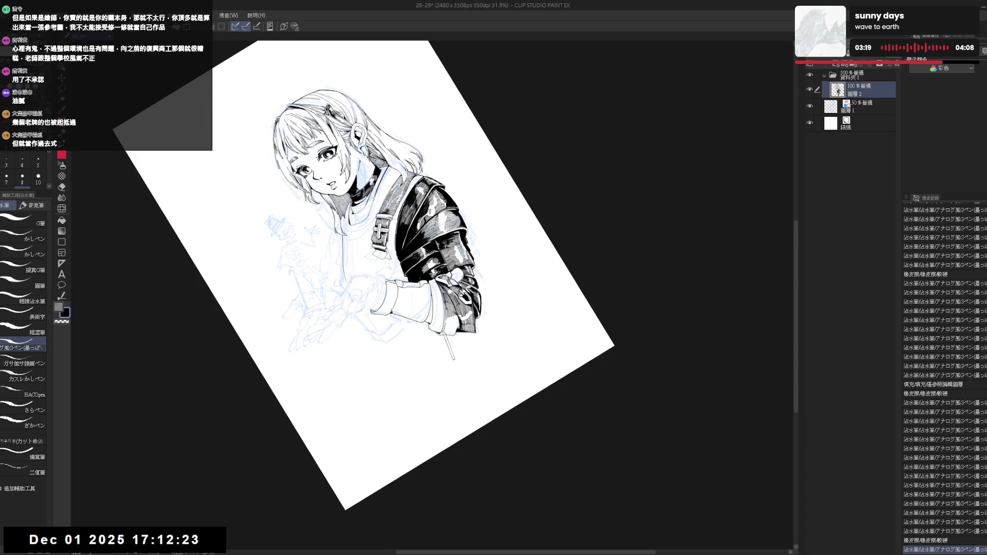
key(ctrl+at)
key(h)
key(h)
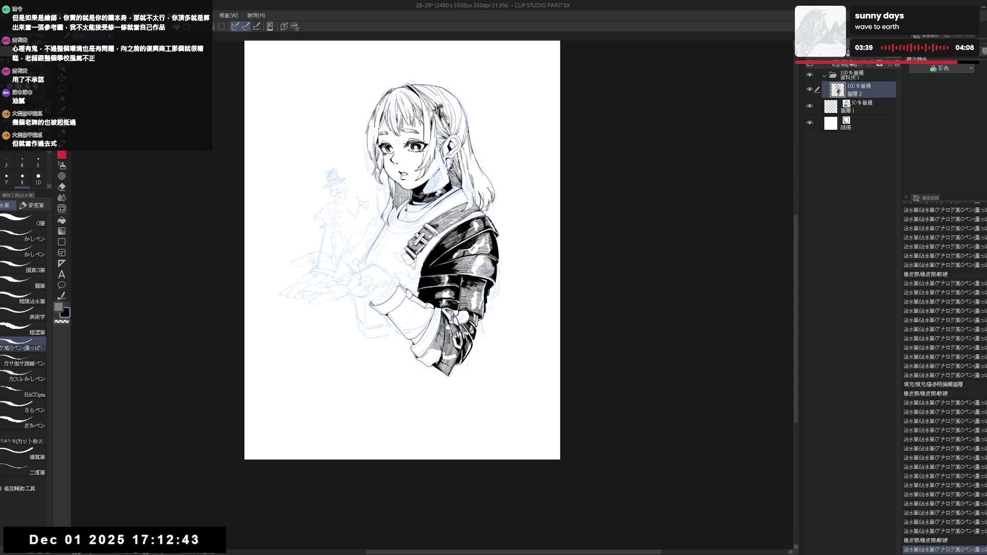
scroll(440, 400, up, 2)
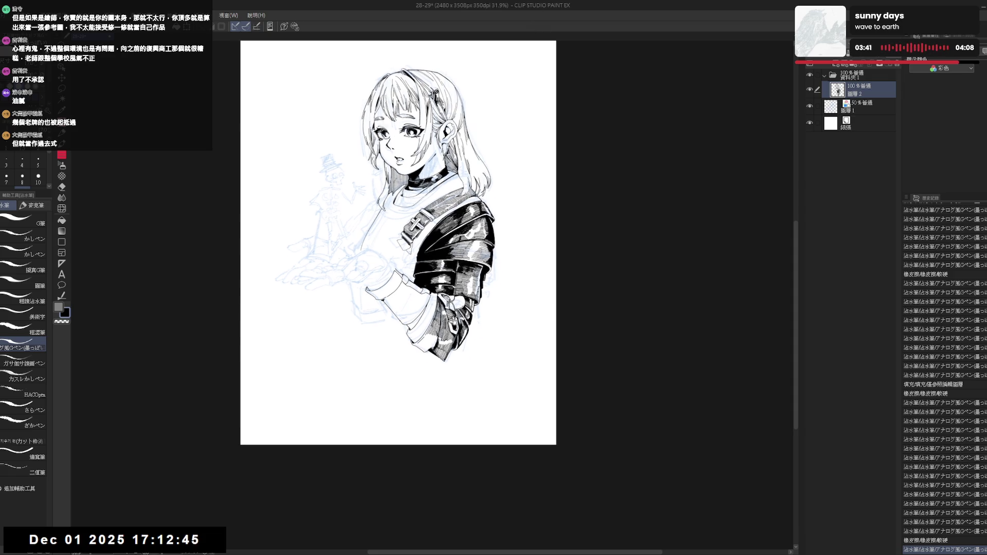
- Try short marks on the tilted sleeve, undoing and redoing them before changing the angle
key(minus)
key(minus)
key(minus)
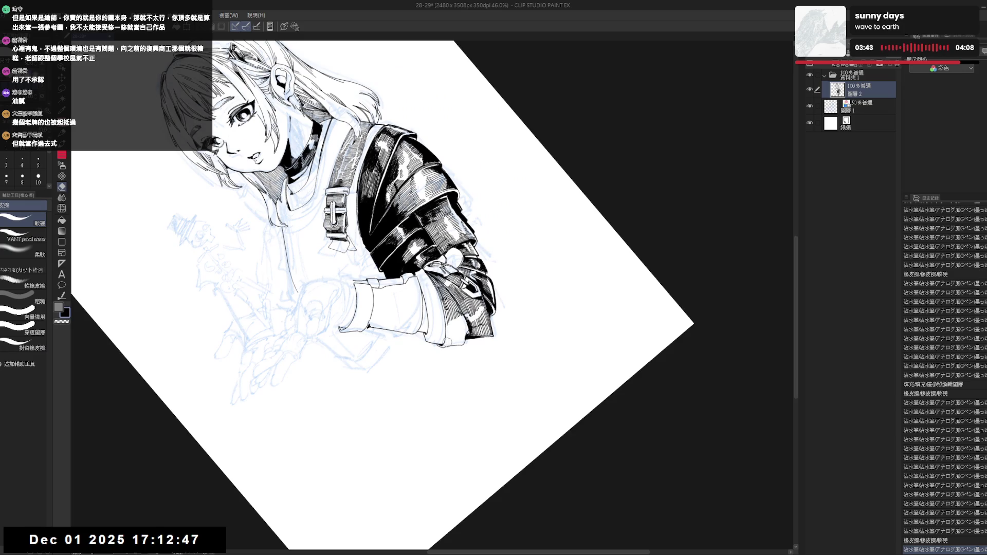
drag(445, 330, 449, 341)
key(ctrl+z)
key(ctrl+z)
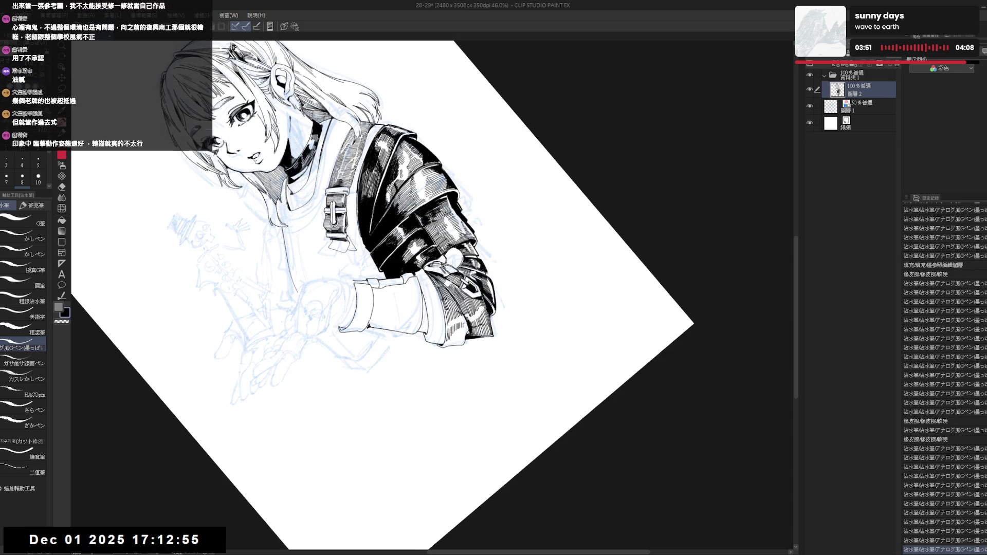
drag(465, 324, 466, 331)
key(ctrl+z)
key(ctrl+y)
key(ctrl+y)
key(ctrl+y)
mouse_move(466, 358)
mouse_down()
mouse_move(442, 287)
mouse_move(494, 288)
mouse_move(514, 318)
mouse_up()
- Erase part of the lower-edge inking and redraw four diagonal hatch strokes along the sleeve's lower edge
key(e)
drag(420, 331, 419, 334)
key(p)
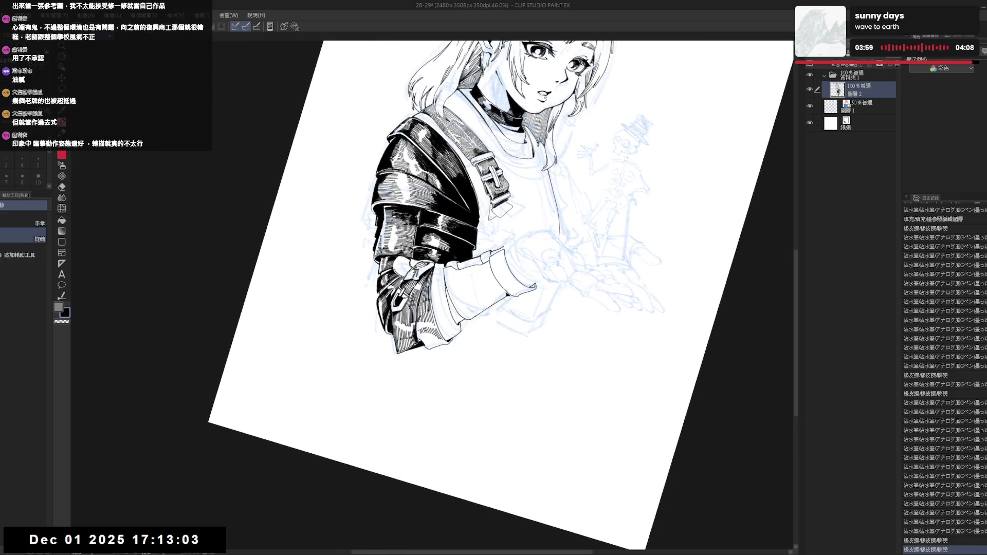
drag(419, 332, 428, 343)
drag(425, 333, 435, 345)
drag(434, 335, 438, 346)
drag(437, 334, 441, 346)
key(r)
mouse_move(443, 384)
mouse_down()
mouse_move(373, 341)
mouse_move(381, 346)
mouse_up()
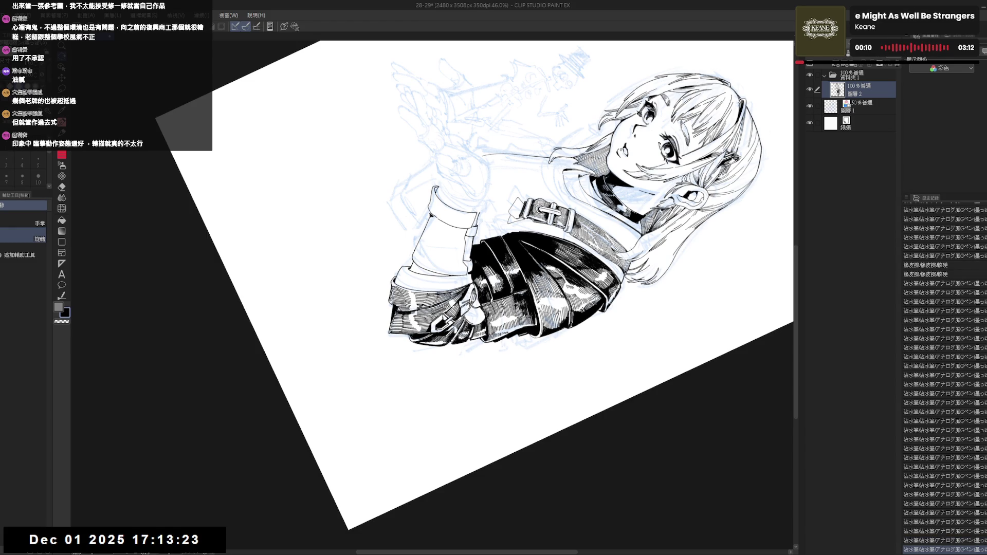
drag(381, 332, 386, 324)
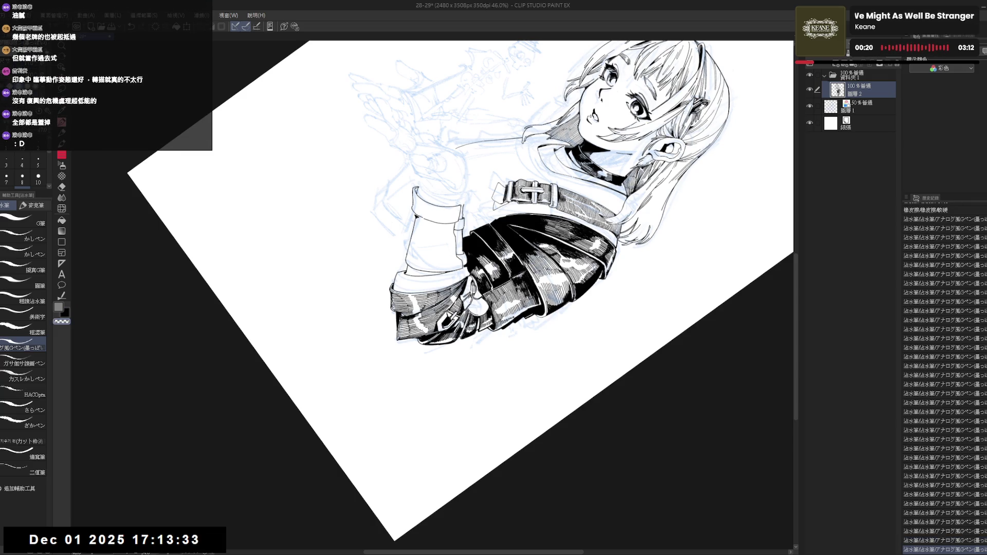
key(at)
- Undo the last stroke and fill two small gaps in the sleeve's black with the Fill tool
key(h)
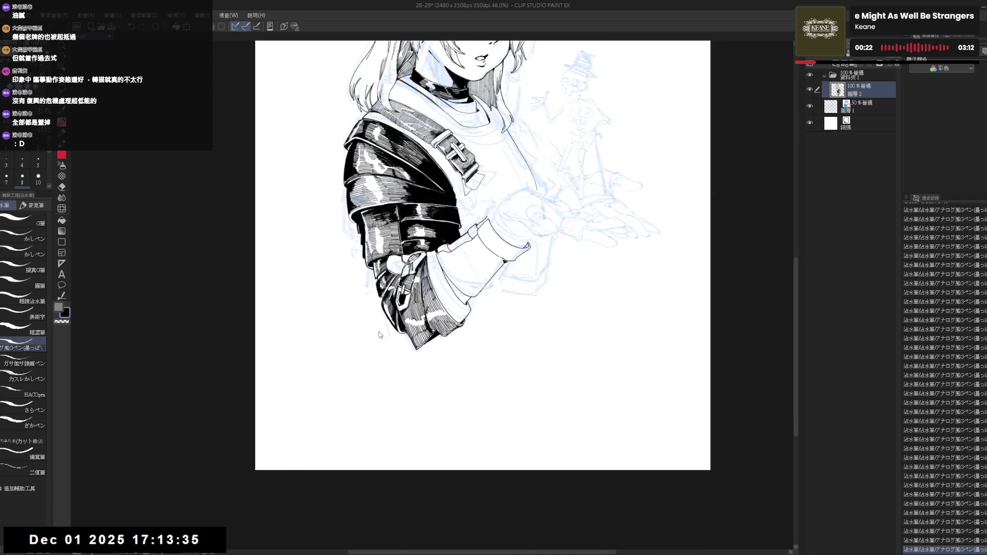
key(h)
key(minus)
key(e)
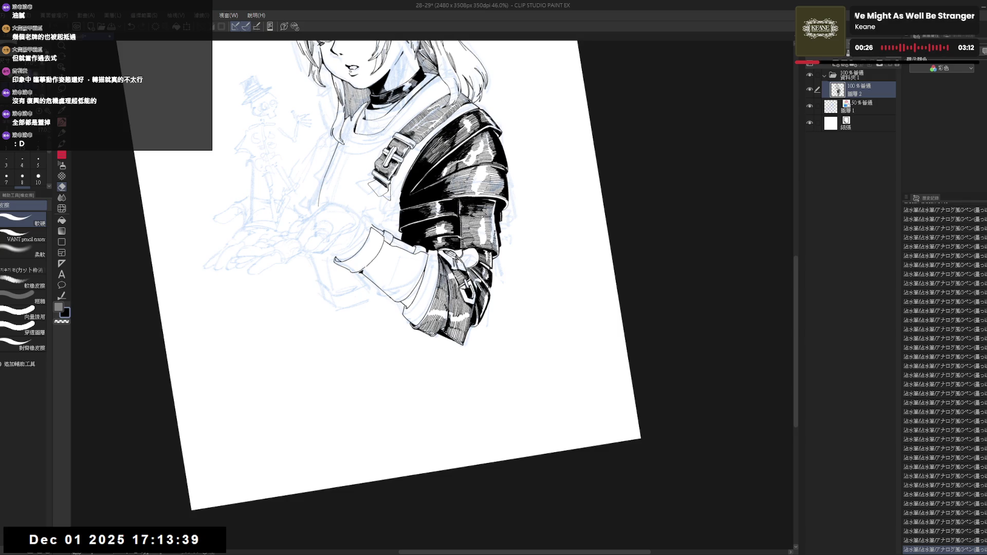
key(p)
key(ctrl+z)
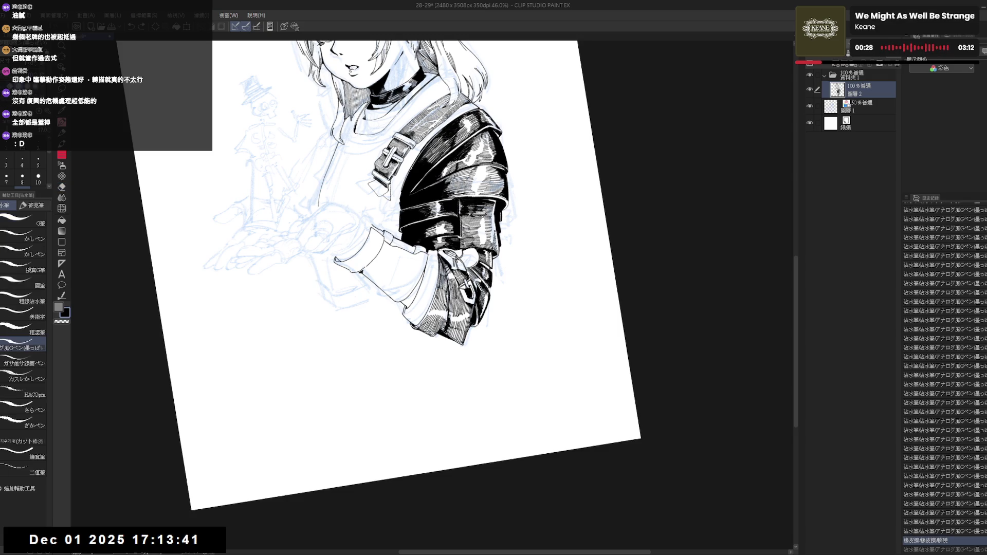
key(g)
click(410, 309)
click(410, 309)
- Fit the whole page in view and save the drawing with Ctrl+S
key(p)
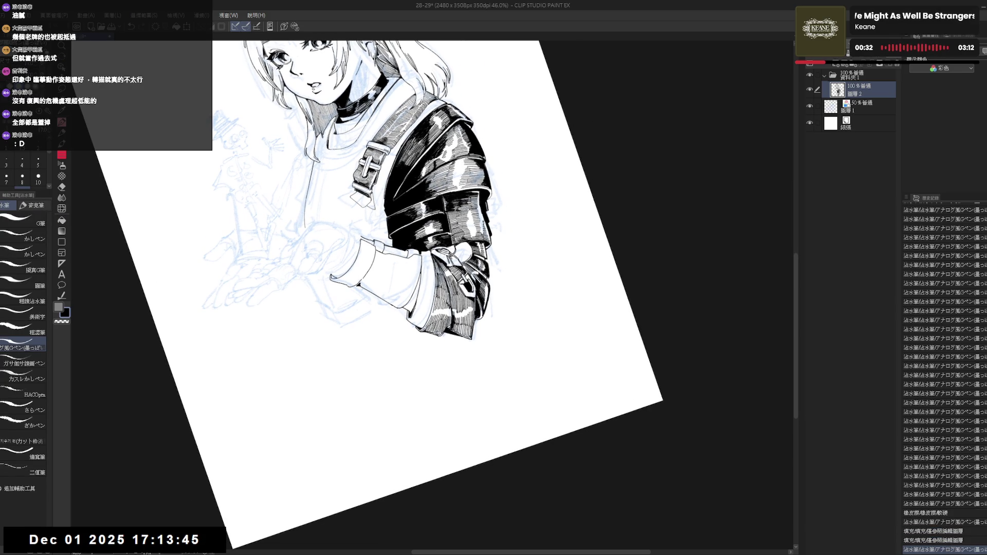
key(ctrl+at)
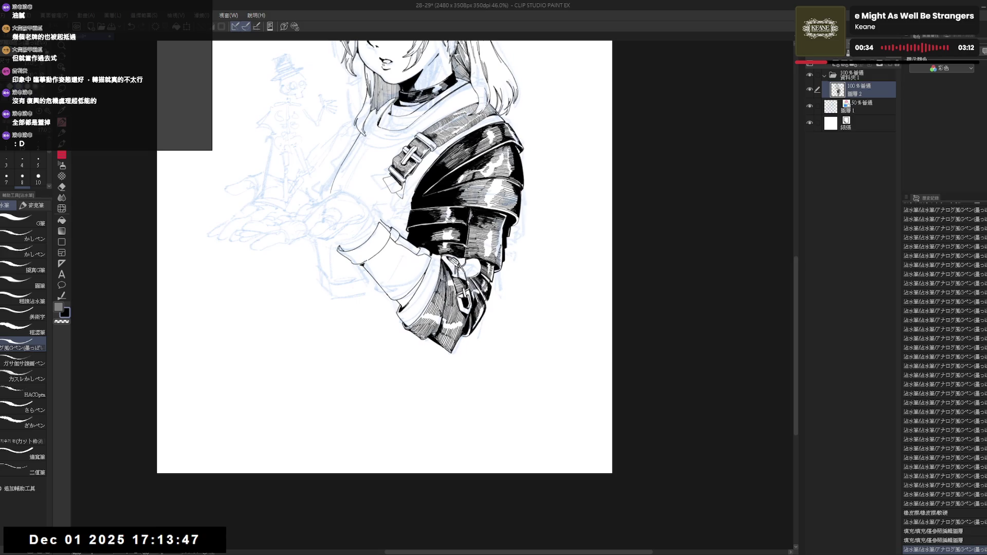
scroll(385, 257, down, 3)
key(h)
key(h)
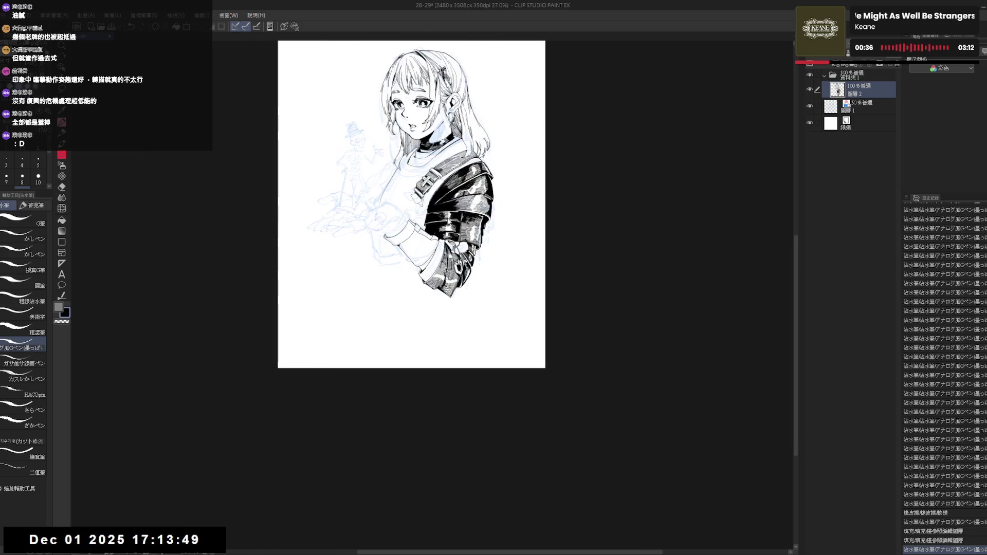
key(ctrl+s)
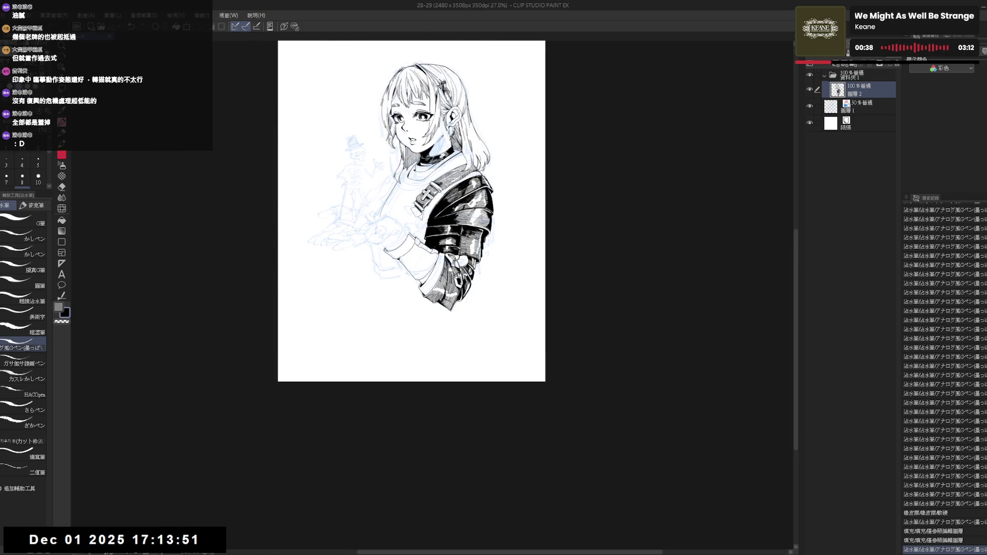
scroll(445, 261, up, 3)
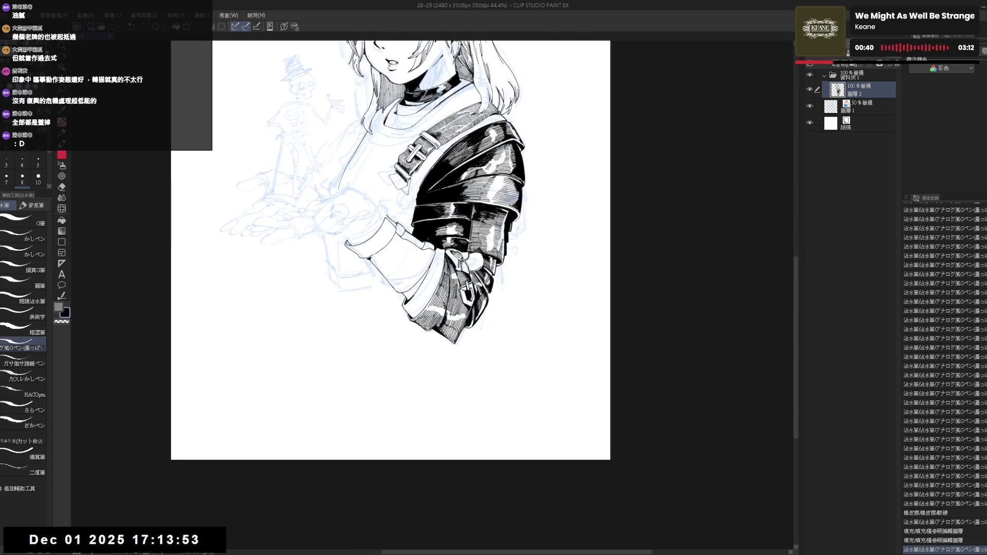
drag(455, 227, 455, 256)
scroll(455, 258, down, 2)
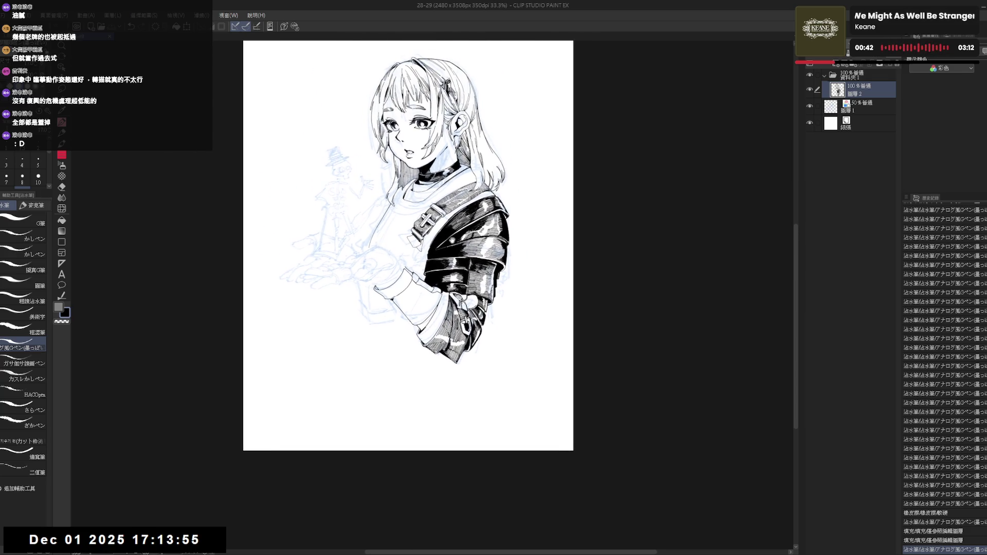
scroll(445, 302, up, 2)
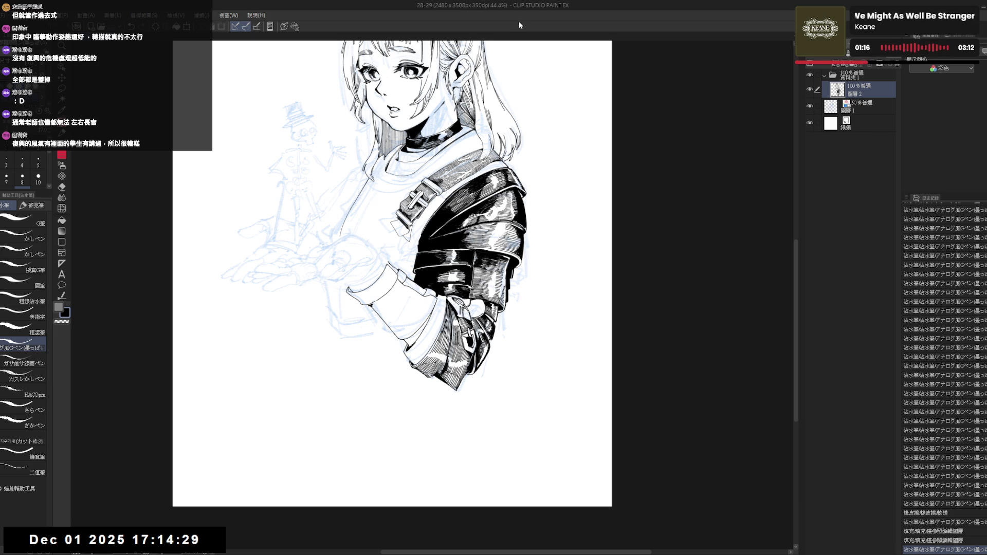
- Ink short vertical strokes on the upper sleeve at a tilted angle, retrying with undo and redo
mouse_move(386, 397)
mouse_down()
mouse_move(441, 310)
mouse_move(449, 317)
mouse_up()
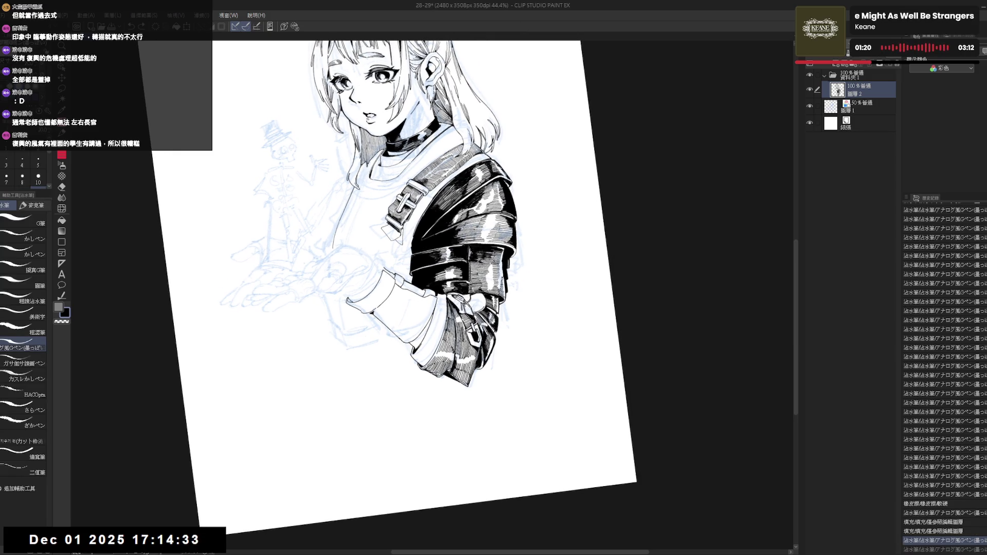
drag(454, 304, 457, 314)
drag(456, 305, 457, 313)
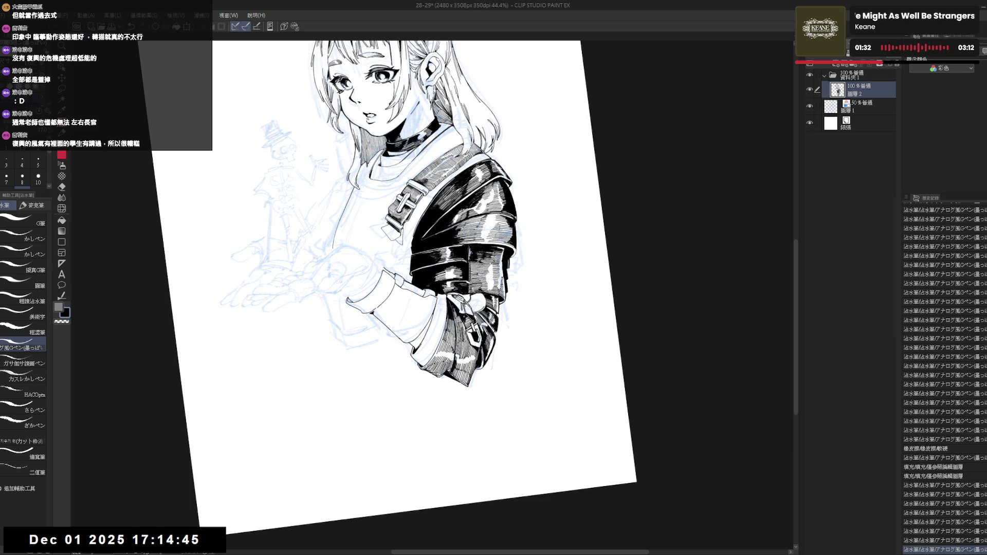
key(ctrl+shift+r)
key(h)
key(h)
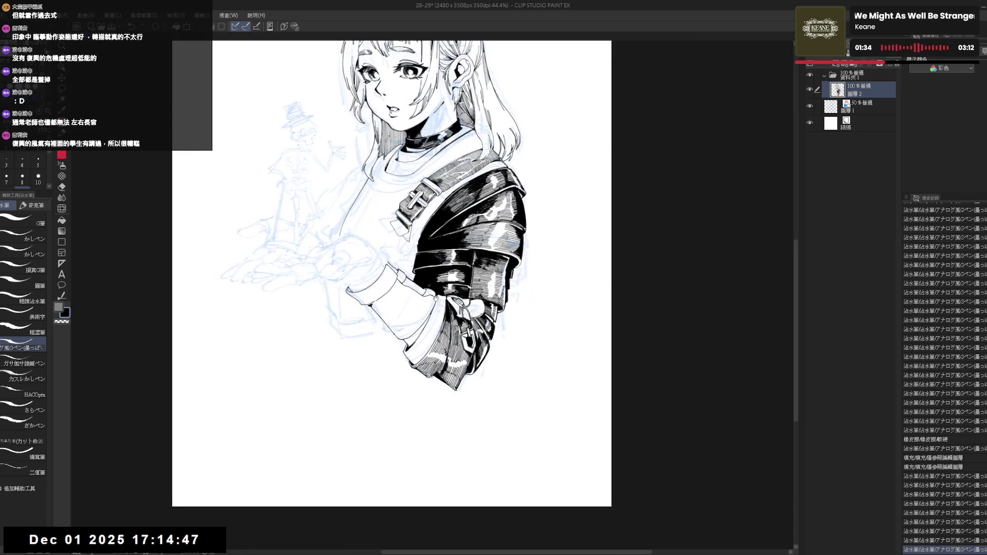
key(minus)
drag(438, 285, 438, 309)
key(ctrl+z)
key(ctrl+y)
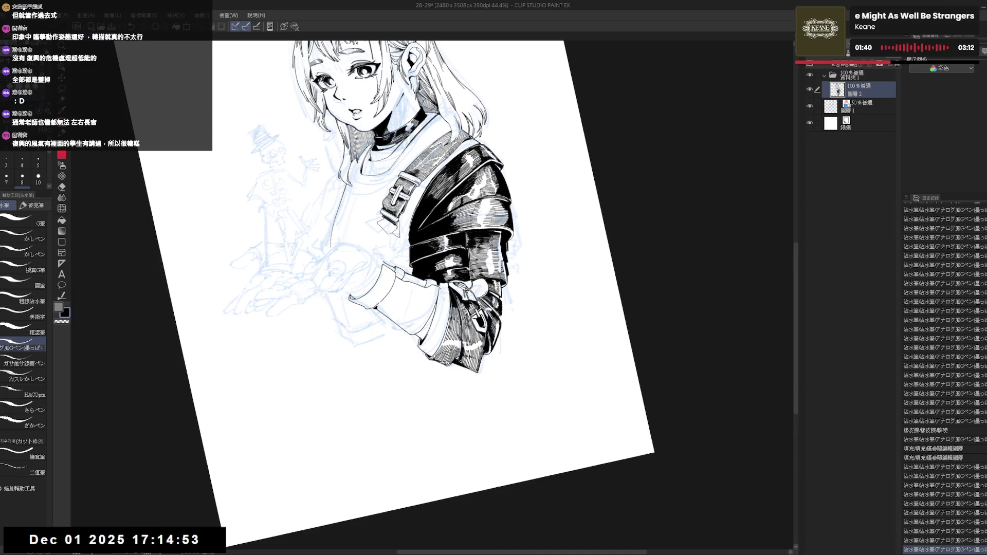
- Add two more small sleeve strokes, restore the undone strokes, and check the drawing mirrored
mouse_move(438, 285)
mouse_down()
mouse_move(439, 308)
mouse_move(442, 296)
mouse_up()
key(ctrl+z)
key(ctrl+y)
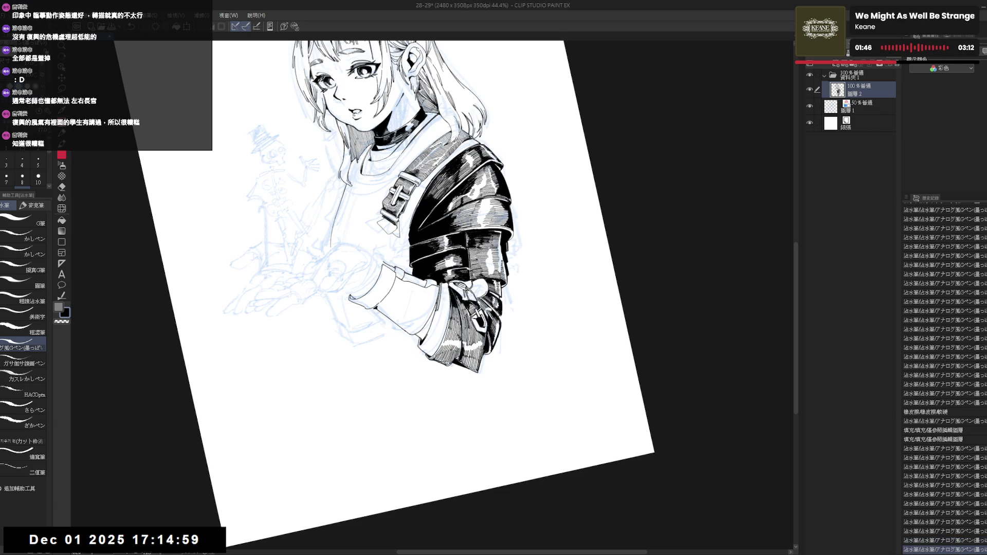
drag(431, 280, 432, 290)
key(ctrl+z)
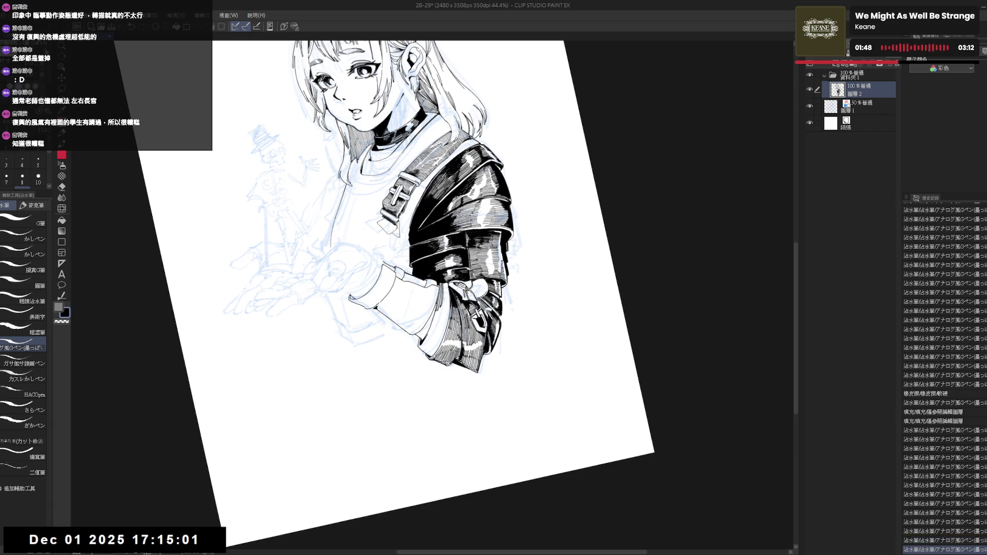
key(ctrl+y)
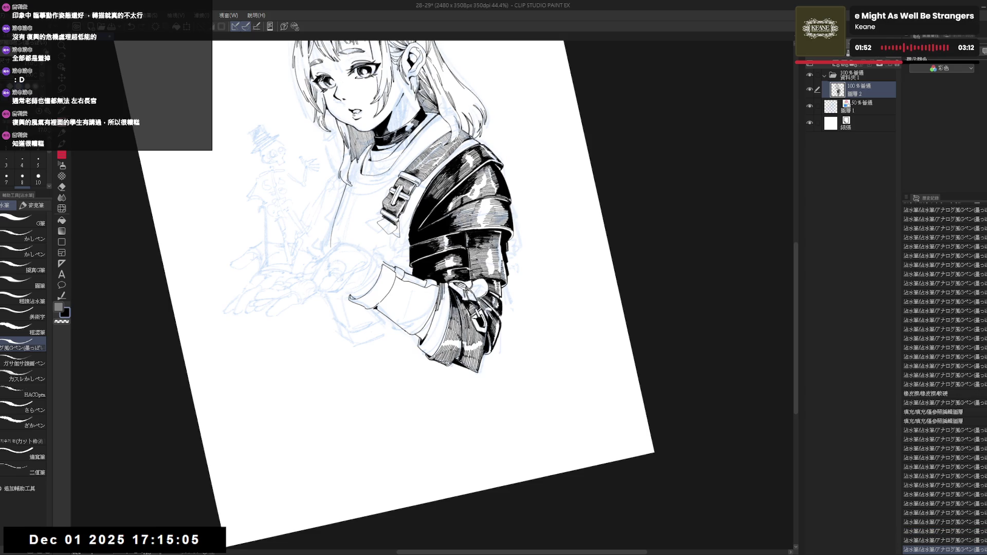
key(ctrl+y)
key(ctrl+y)
key(ctrl+y)
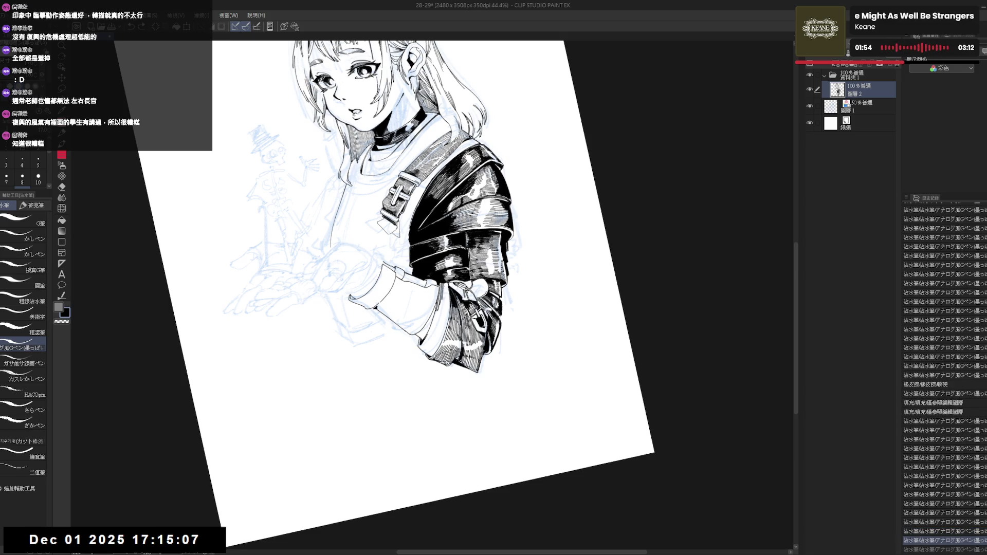
key(ctrl+y)
key(ctrl+y)
key(ctrl+y)
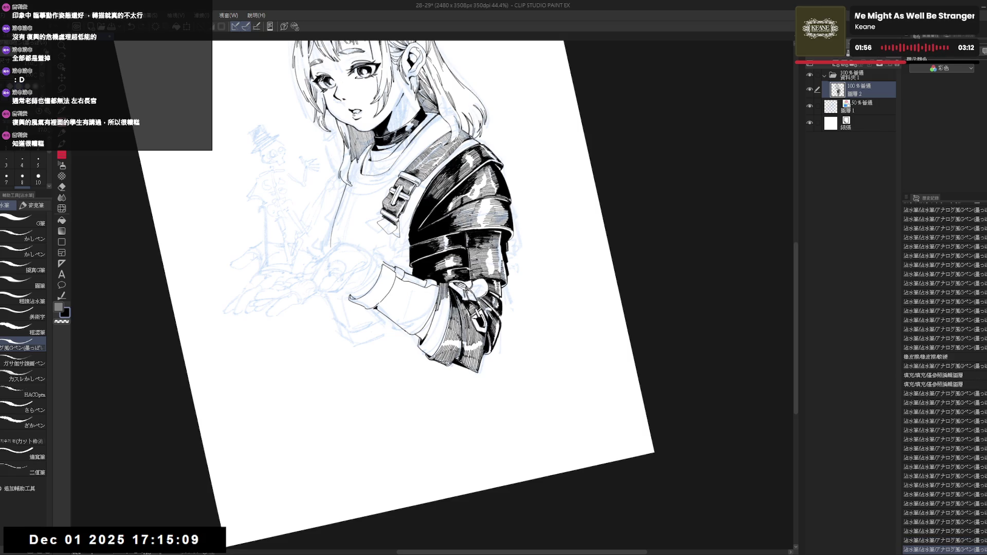
key(ctrl+@)
key(h)
mouse_move(617, 206)
mouse_down()
mouse_move(591, 334)
mouse_move(611, 247)
mouse_move(576, 329)
mouse_move(617, 246)
mouse_up()
key(h)
- Remove a stray mark and redraw short ink strokes near the sleeve bottom
key(e)
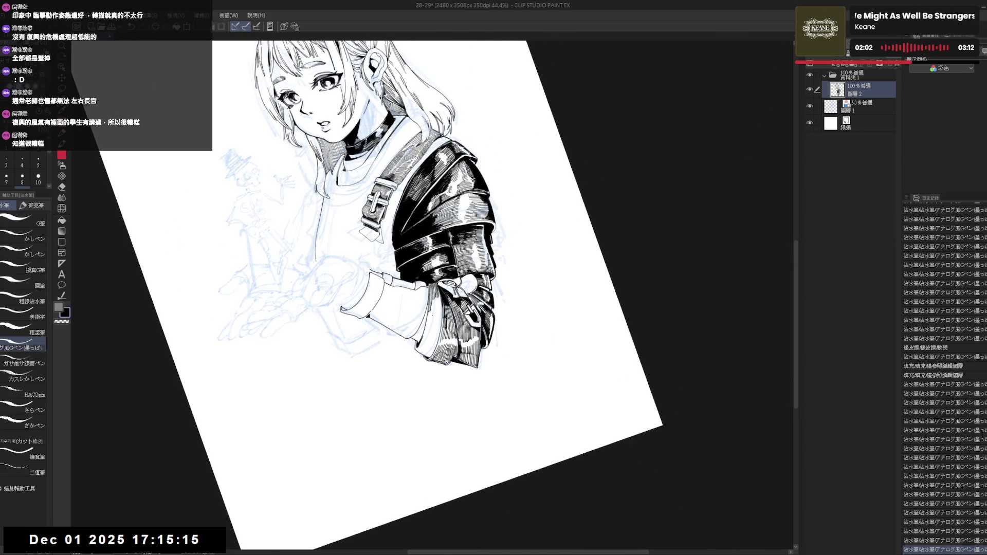
key(p)
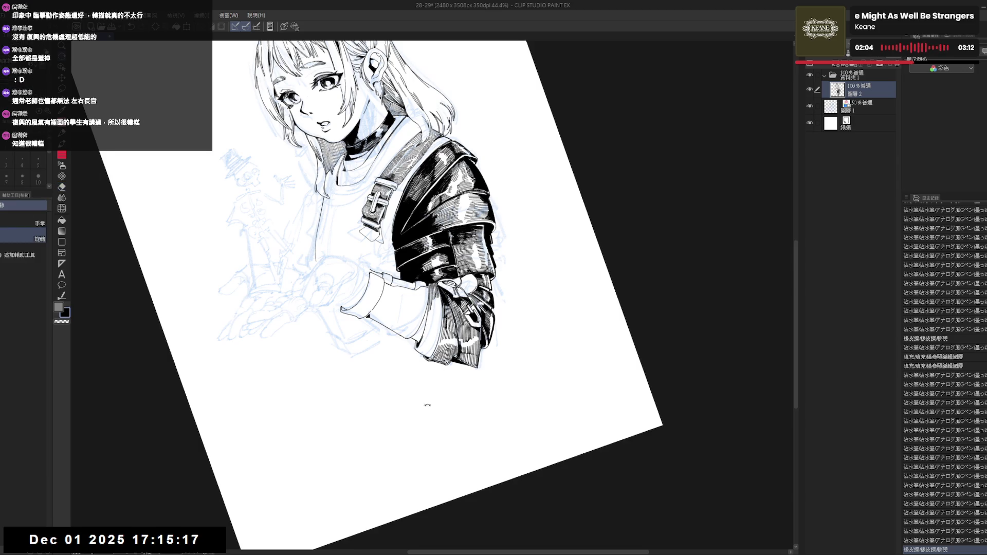
drag(617, 247, 591, 329)
key(ctrl+z)
drag(429, 321, 426, 347)
key(ctrl+z)
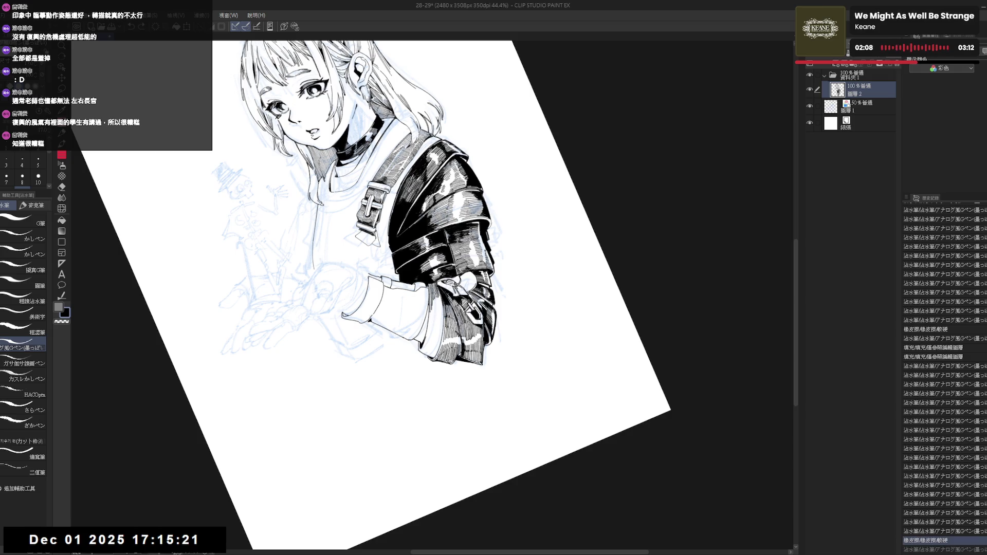
drag(430, 306, 434, 323)
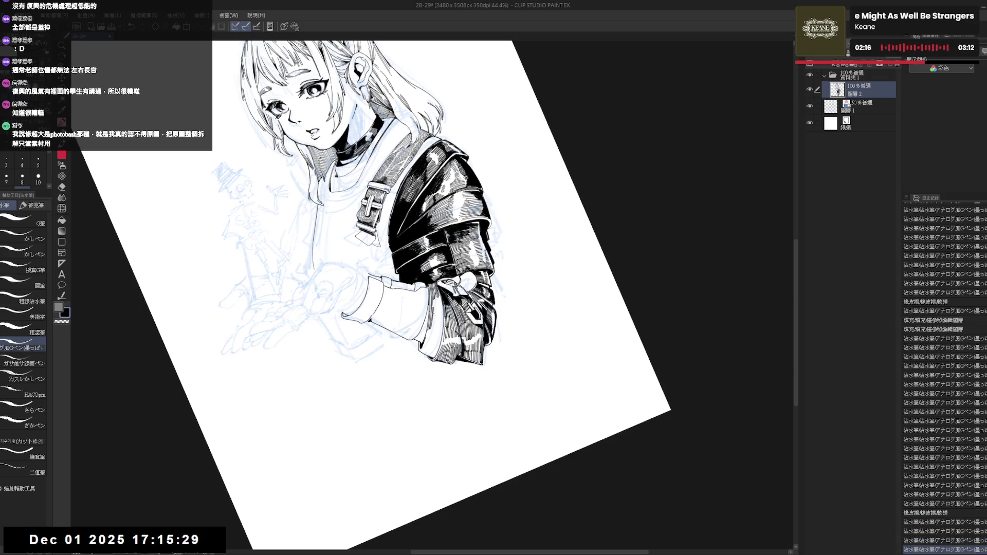
drag(431, 308, 439, 321)
key(ctrl+z)
key(ctrl+z)
- Settle on a final short sleeve stroke with the view straightened upright, then zoom out and back in
key(ctrl+z)
key(ctrl+z)
key(ctrl+z)
drag(432, 309, 437, 317)
key(ctrl+z)
key(ctrl+z)
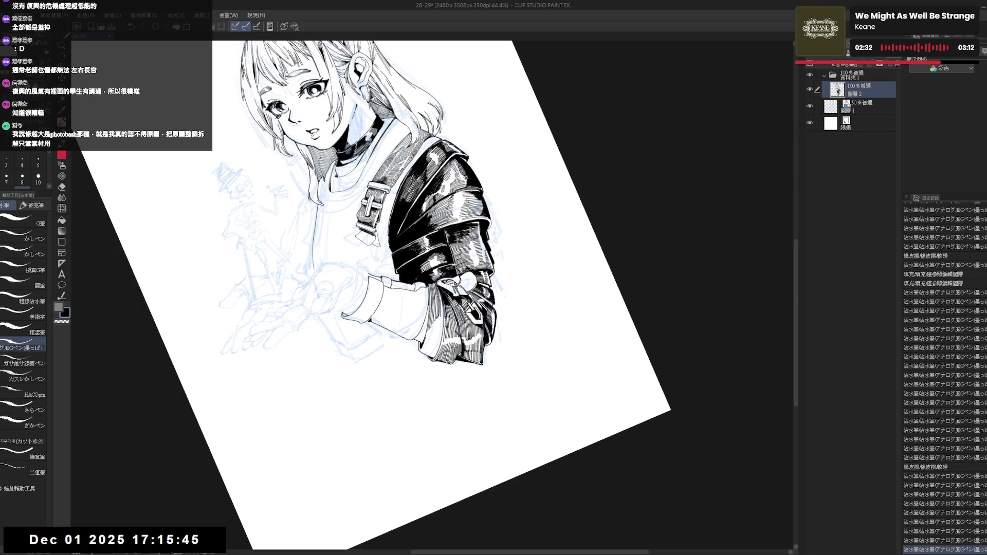
key(ctrl+z)
key(ctrl+y)
key(ctrl+at)
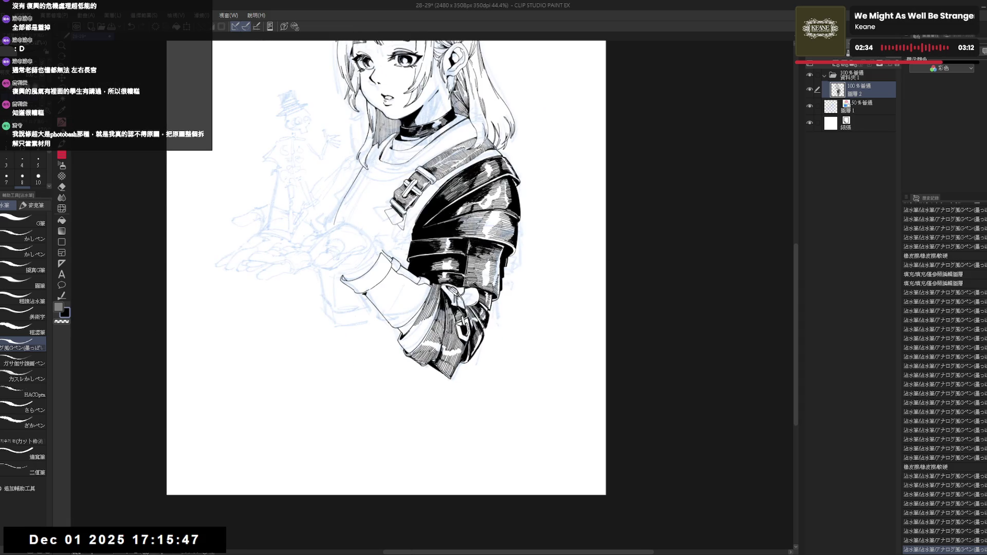
drag(438, 295, 439, 304)
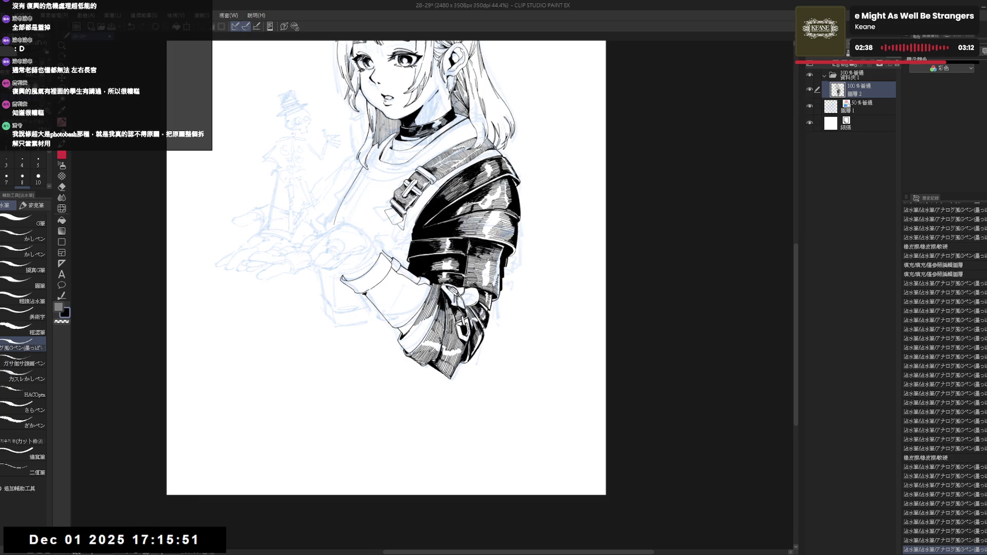
key(ctrl+minus)
key(ctrl+plus)
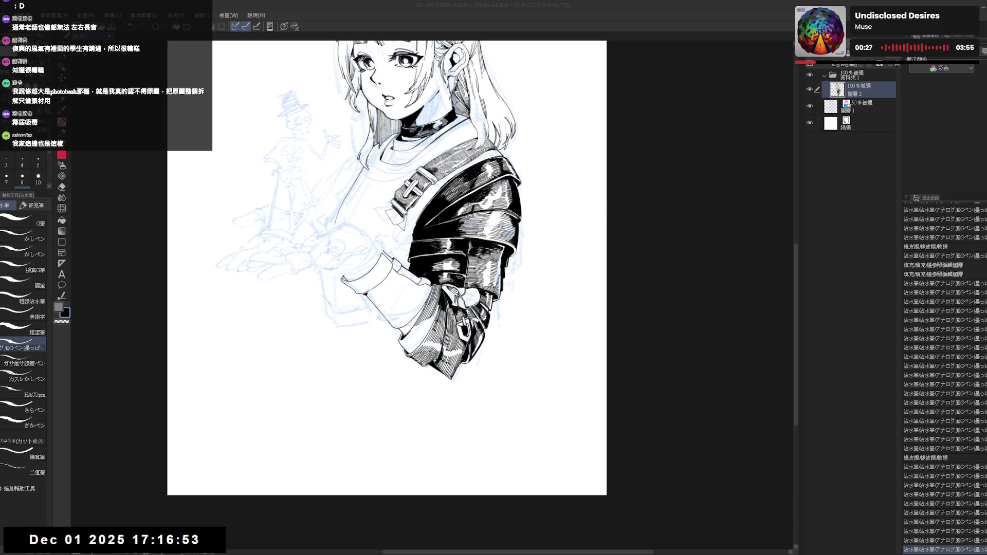
- Tilt and flip the canvas view for inking, adding a first short stroke on the sleeve
scroll(396, 282, down, 1)
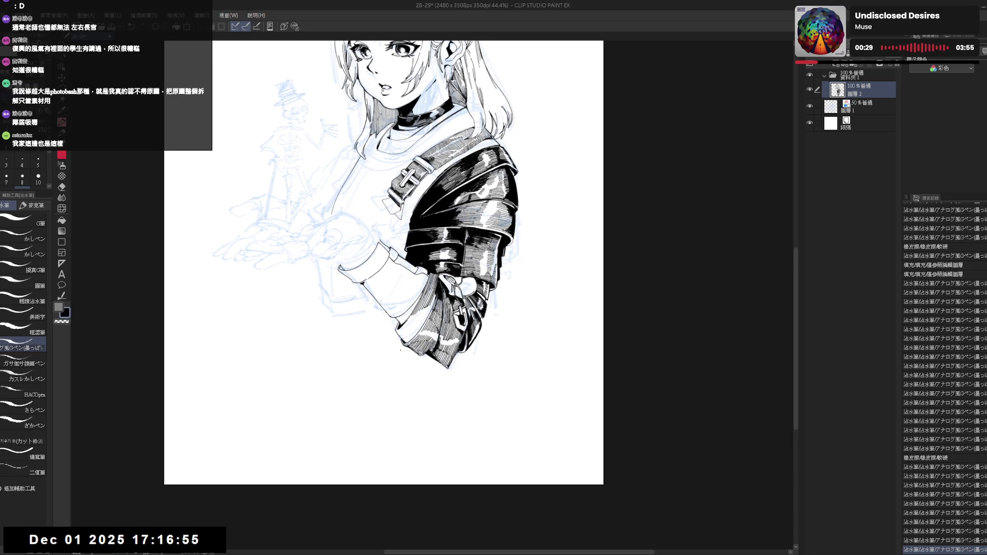
key(r)
drag(386, 396, 453, 392)
key(e)
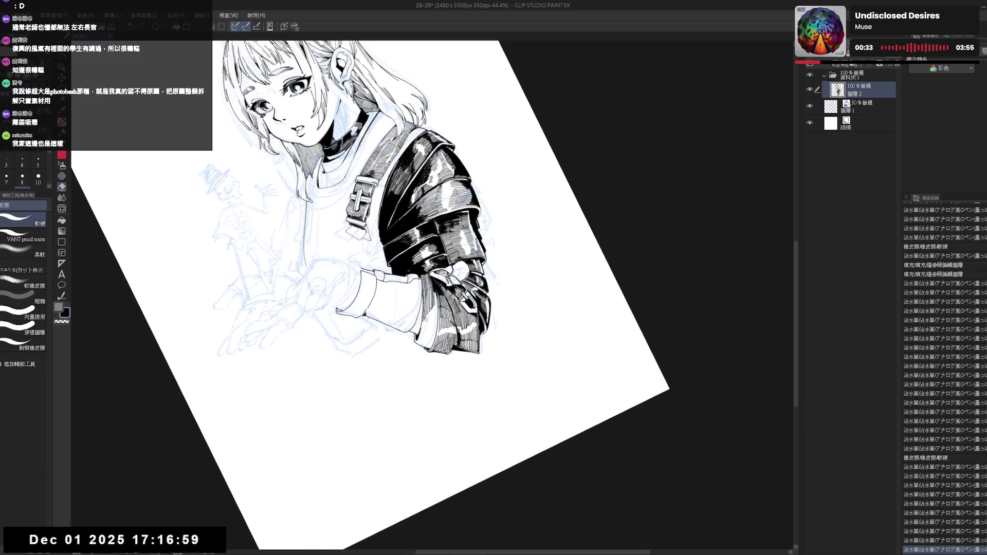
key(p)
drag(422, 321, 434, 318)
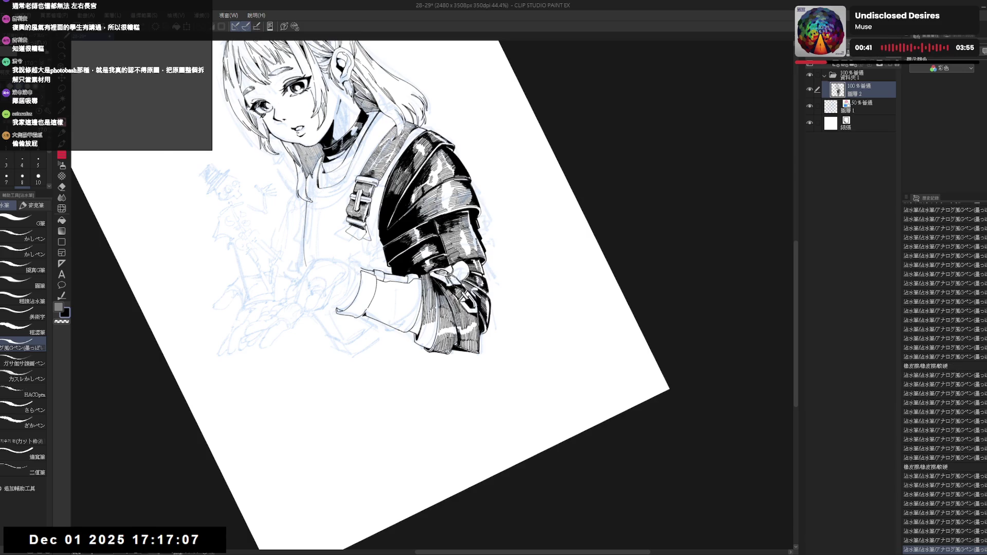
key(ctrl+@)
key(h)
key(h)
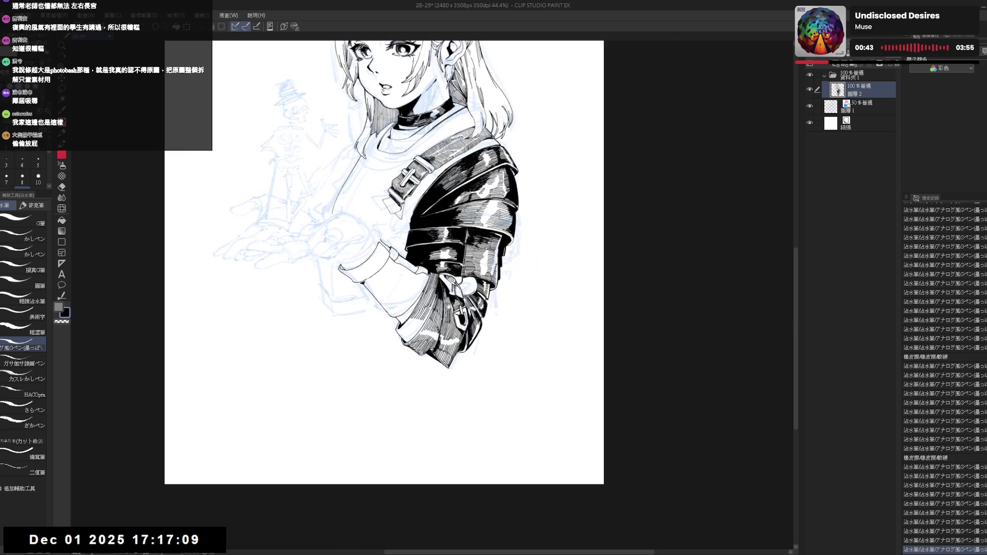
drag(432, 342, 424, 366)
drag(397, 396, 309, 370)
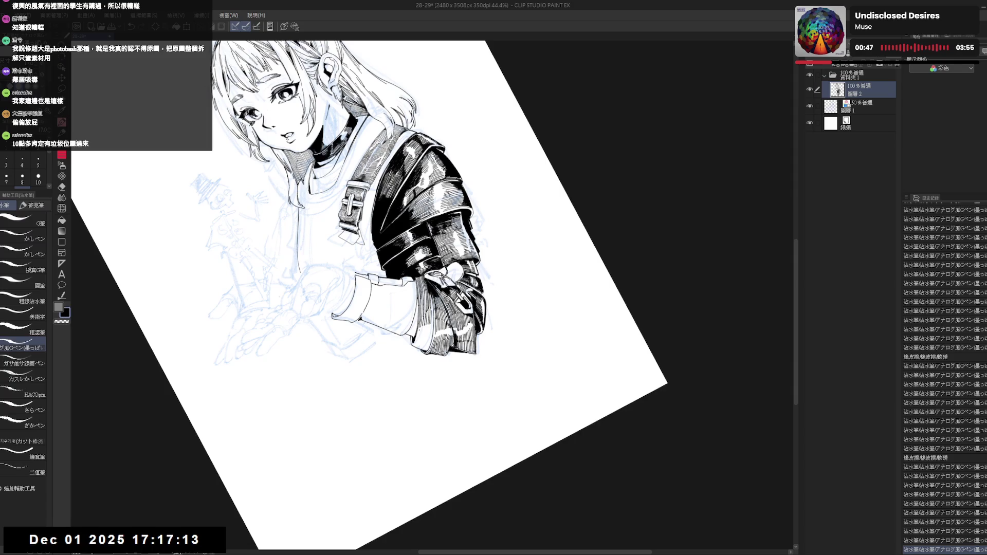
- Add small ink strokes on the sleeve, near the hair ends and by the cuff
drag(421, 329, 425, 337)
drag(425, 333, 426, 338)
drag(251, 145, 263, 157)
mouse_move(417, 281)
mouse_down()
mouse_move(430, 296)
mouse_move(504, 288)
mouse_move(494, 288)
mouse_up()
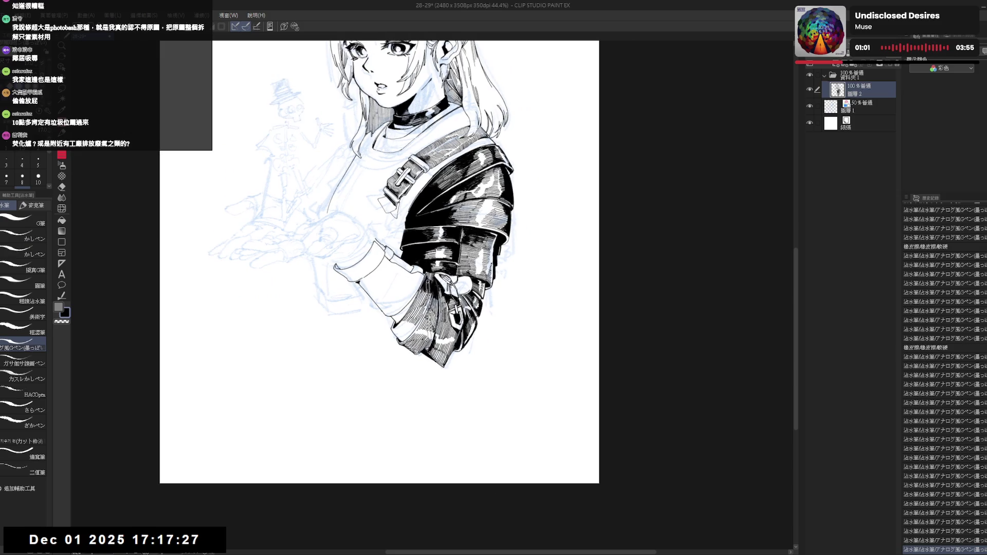
drag(380, 257, 381, 265)
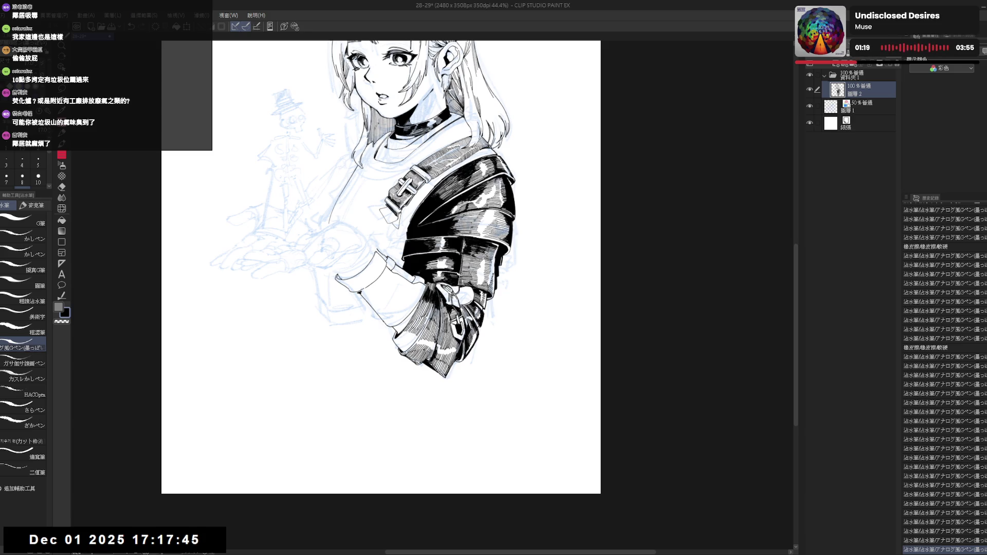
drag(463, 319, 436, 415)
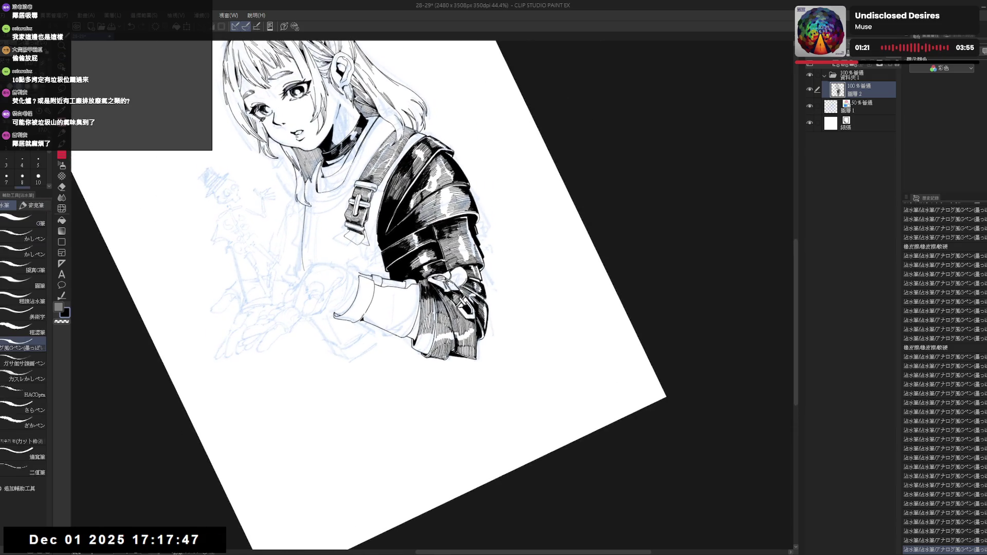
- Undo and redo recent strokes while resetting, flipping and re-tilting the view
key(ctrl+z)
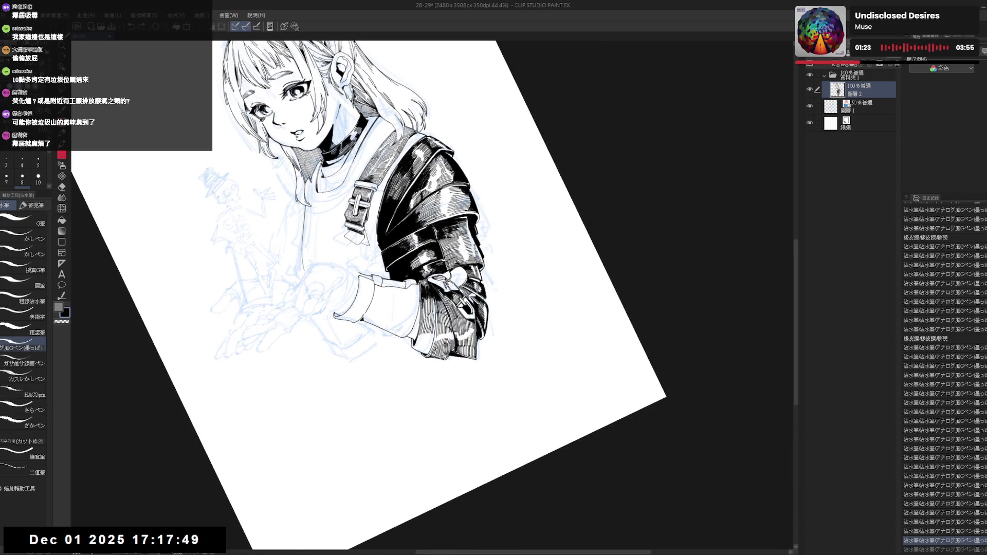
key(ctrl+y)
key(ctrl+y)
key(ctrl+y)
key(ctrl+y)
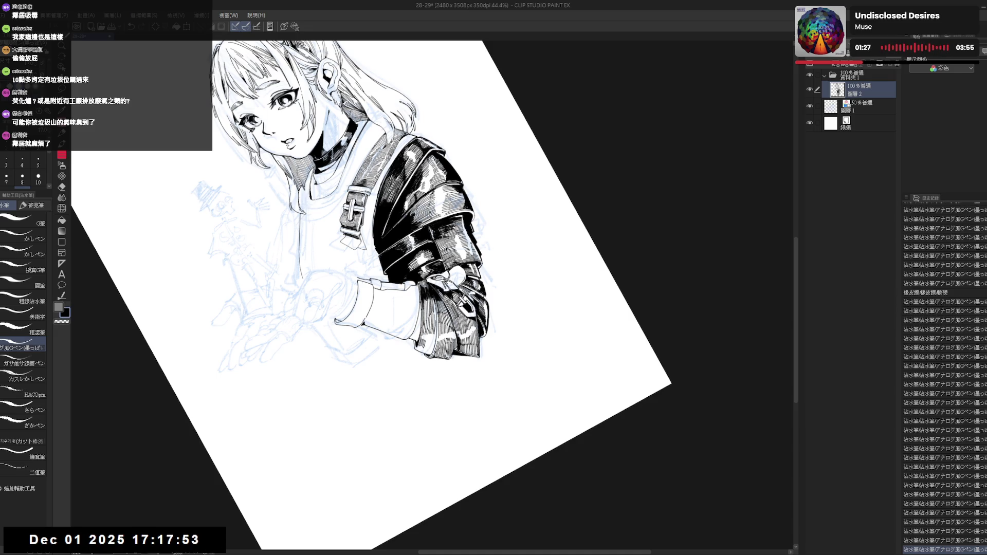
key(ctrl+y)
key(ctrl+y)
key(ctrl+y)
key(ctrl+y)
key(ctrl+@)
key(h)
mouse_move(360, 308)
mouse_down()
mouse_move(391, 380)
mouse_move(378, 362)
mouse_up()
key(ctrl+y)
key(ctrl+y)
key(ctrl+y)
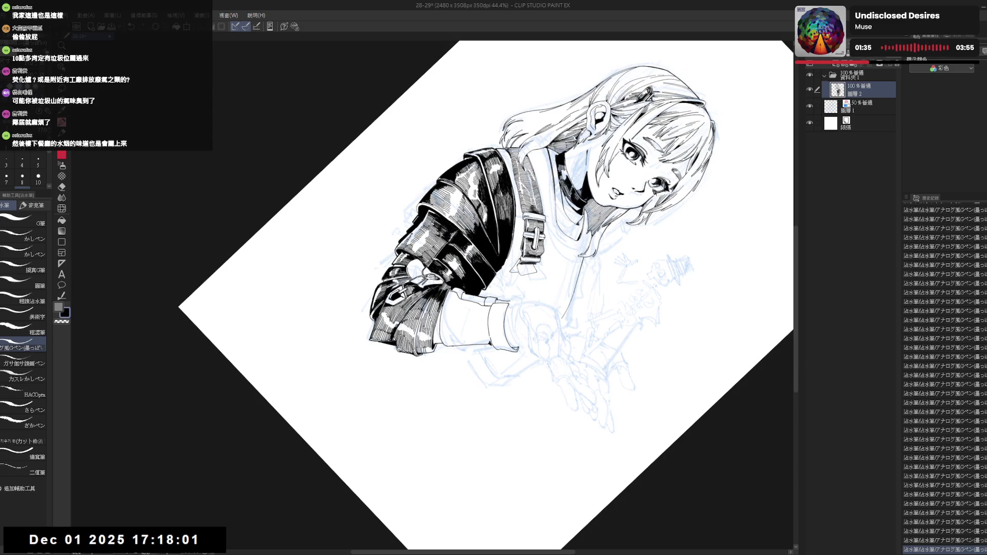
key(ctrl+z)
key(ctrl+z)
key(ctrl+z)
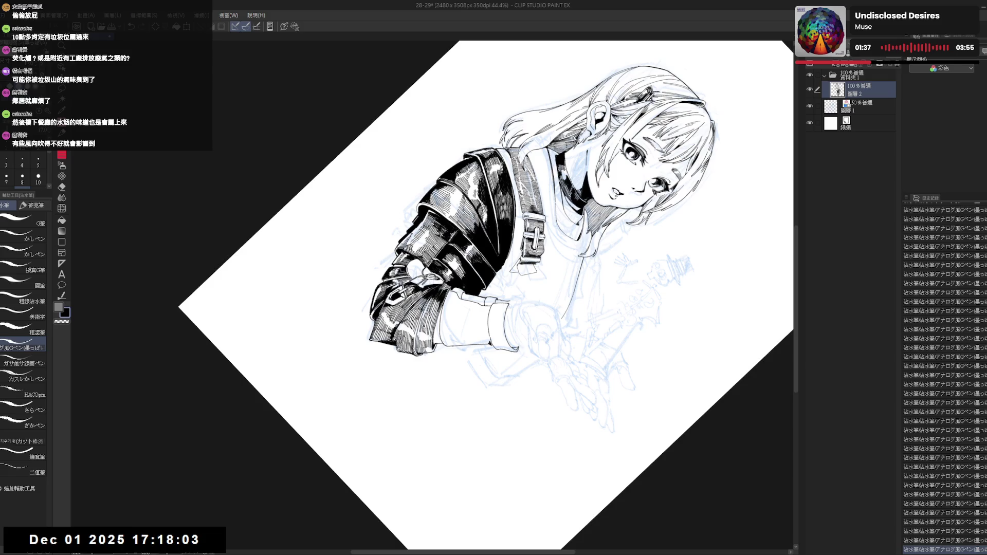
key(e)
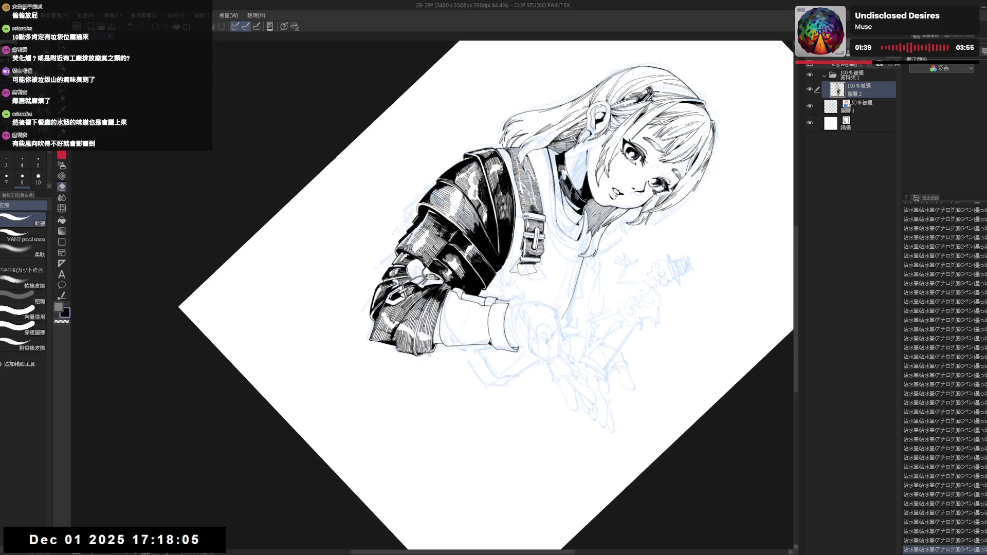
key(p)
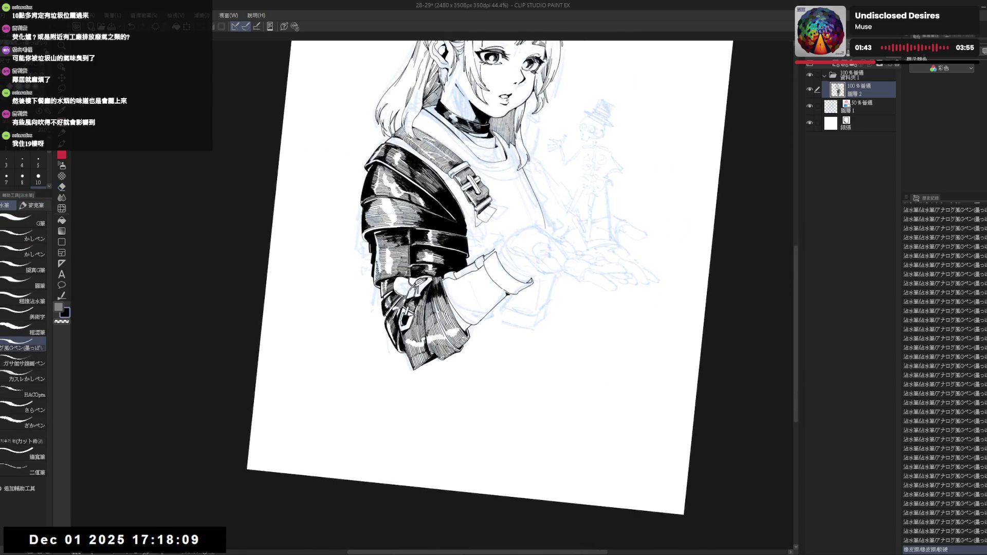
drag(440, 392, 420, 358)
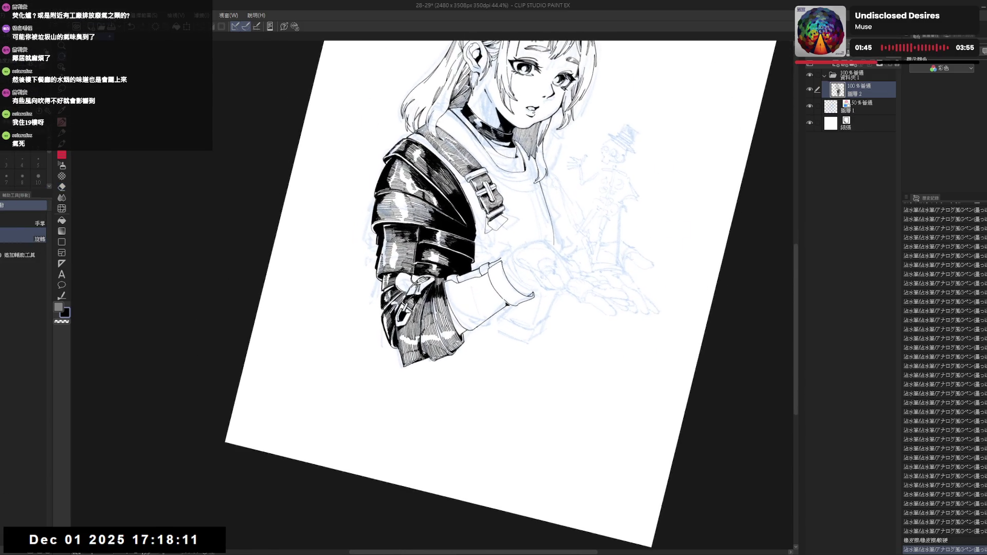
key(p)
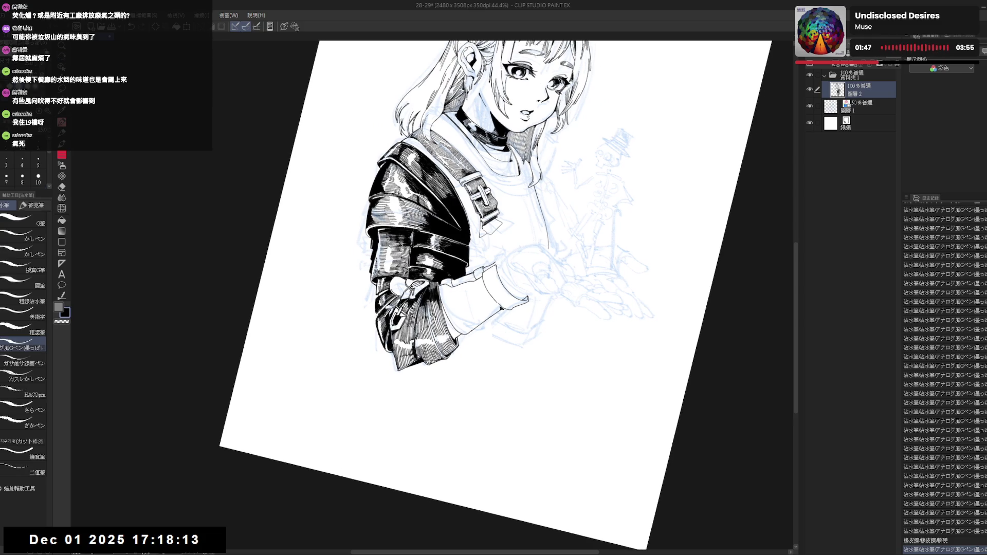
- Ink and redraw hatching lines on the lower sleeve, then zoom out to the whole page
drag(431, 303, 432, 342)
key(ctrl+z)
key(ctrl+z)
drag(430, 299, 431, 337)
drag(431, 299, 441, 358)
key(ctrl+z)
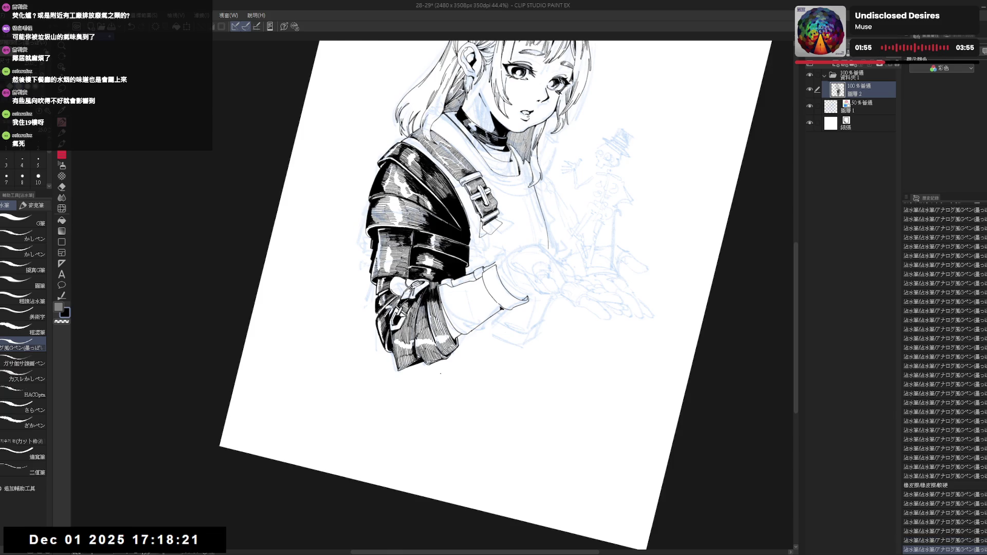
key(h)
drag(439, 299, 441, 318)
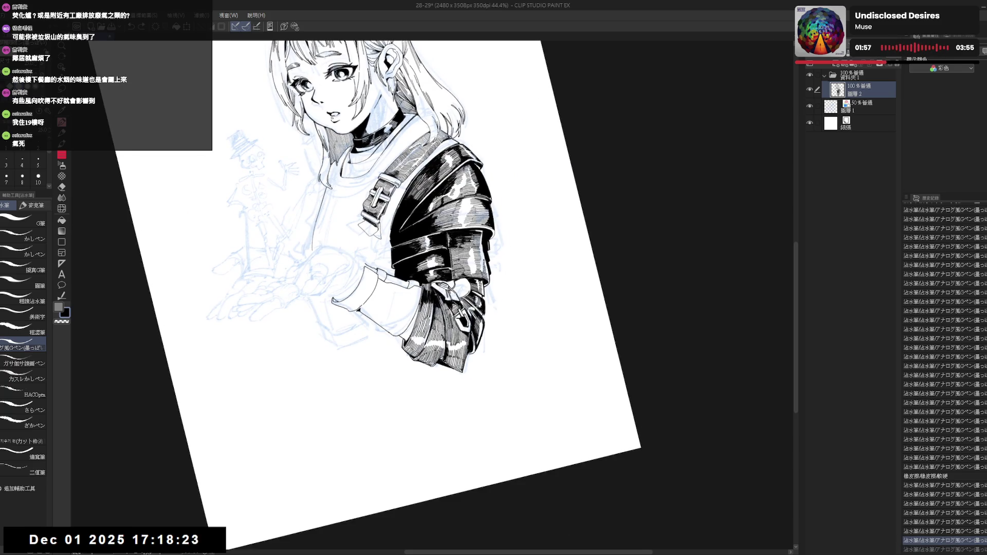
key(ctrl+at)
key(ctrl+minus)
key(ctrl+minus)
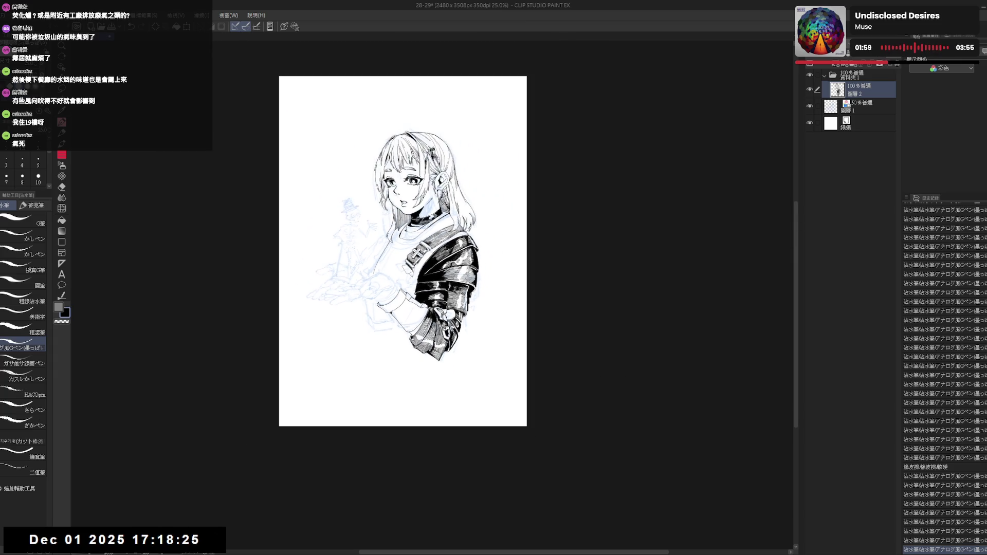
- Zoom in on the sleeve at a tilted angle with the pen set to black
scroll(435, 260, up, 3)
drag(435, 260, 452, 478)
key(p)
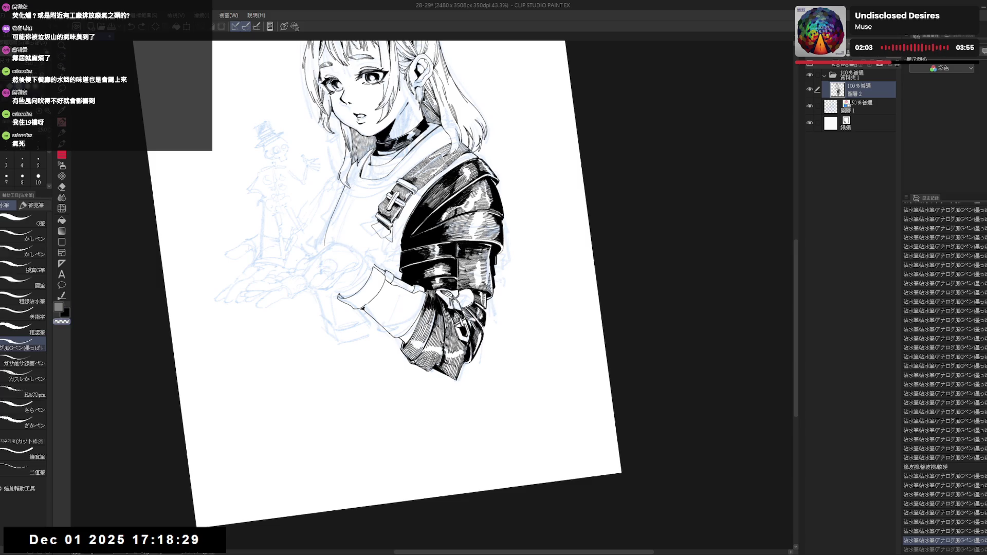
key(x)
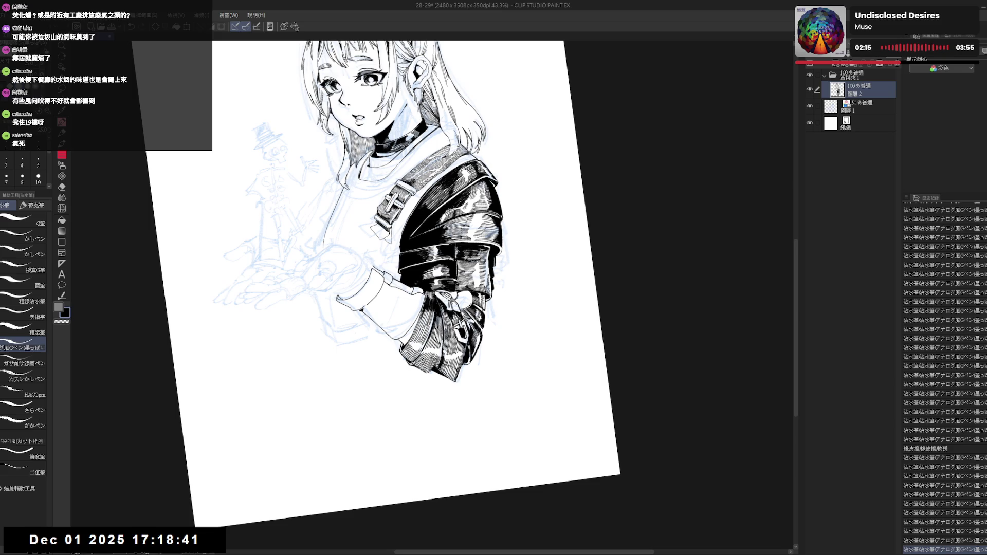
drag(484, 22, 442, 129)
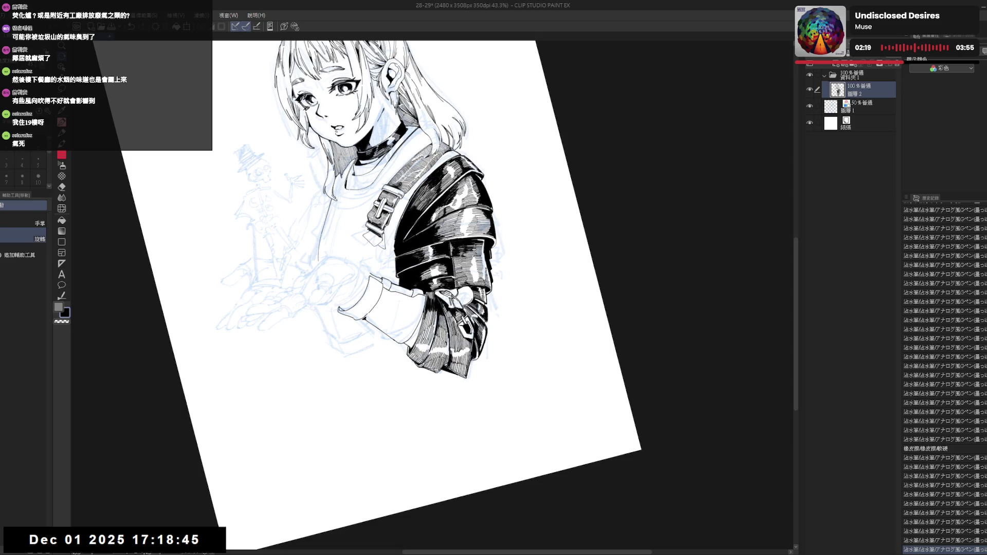
- Erase a small spot on the sleeve and compare the fix using undo and redo
key(e)
drag(447, 339, 449, 350)
key(p)
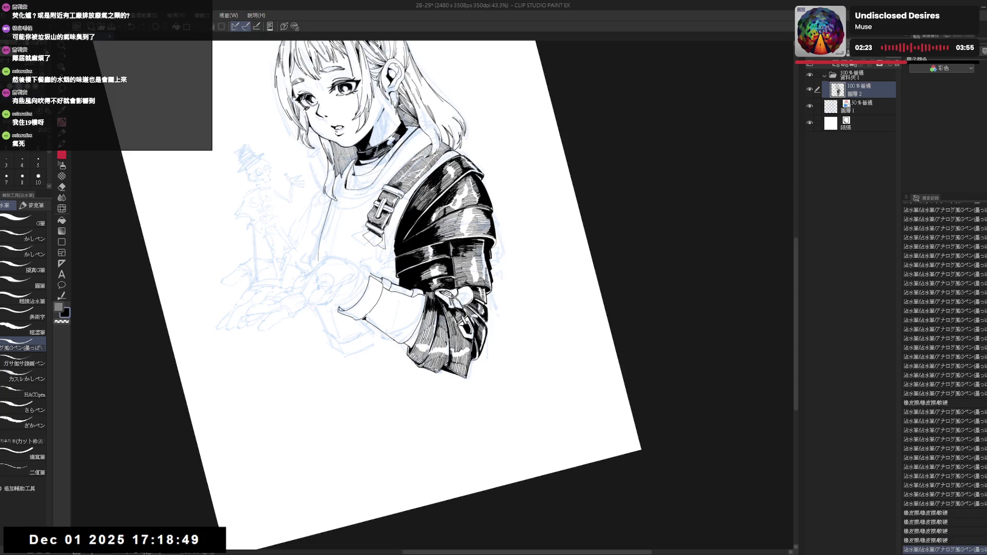
key(ctrl+z)
key(ctrl+y)
key(ctrl+y)
key(ctrl+z)
key(ctrl+y)
key(ctrl+z)
key(ctrl+y)
- Tilt the canvas counter-clockwise to inspect the sleeve, then return it upright
key(ctrl+at)
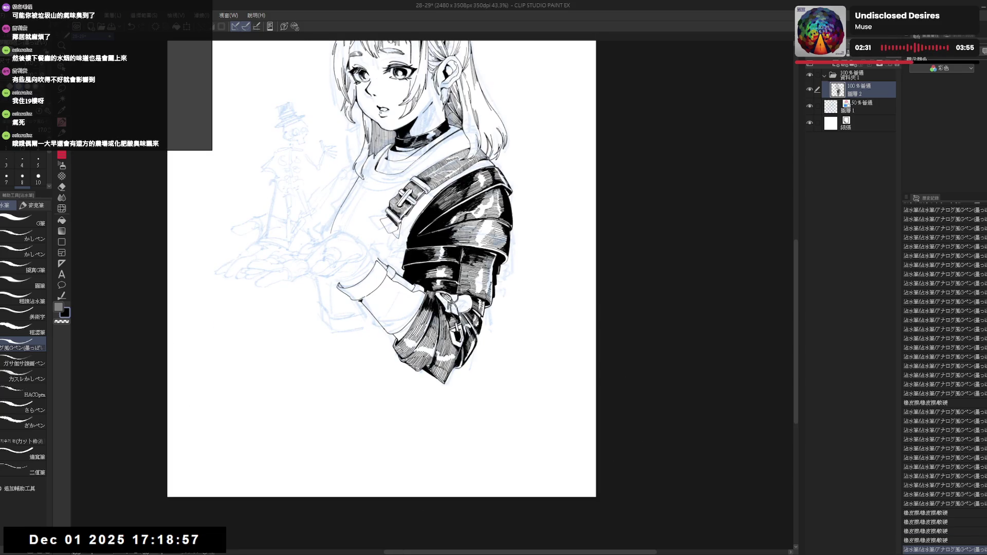
key(shift+space)
mouse_move(360, 338)
mouse_down()
mouse_move(381, 350)
mouse_move(418, 409)
mouse_up()
key(ctrl+at)
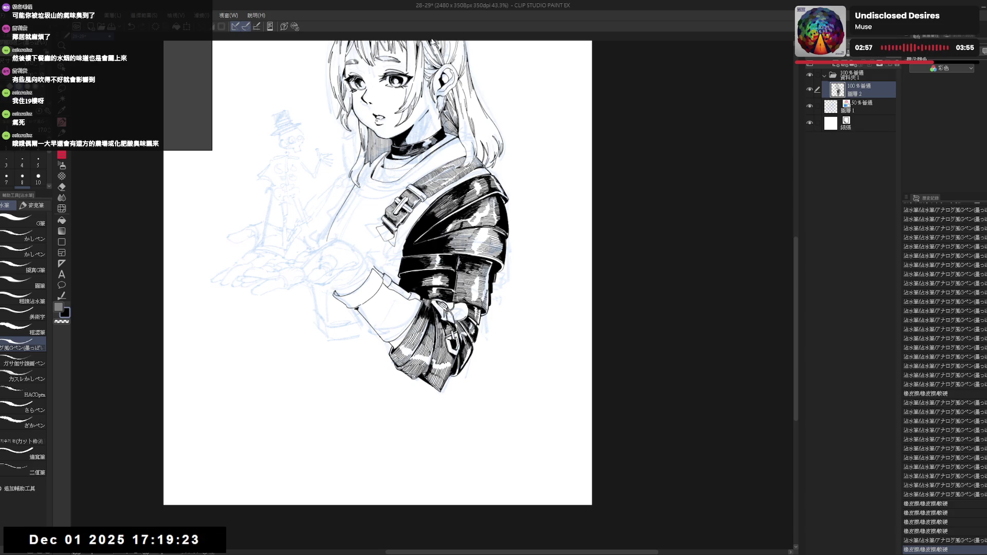
- Fill a small area on the sleeve and erase stray ink on the cuff
mouse_move(399, 252)
mouse_down()
mouse_move(416, 249)
mouse_move(360, 288)
mouse_up()
key(g)
click(439, 339)
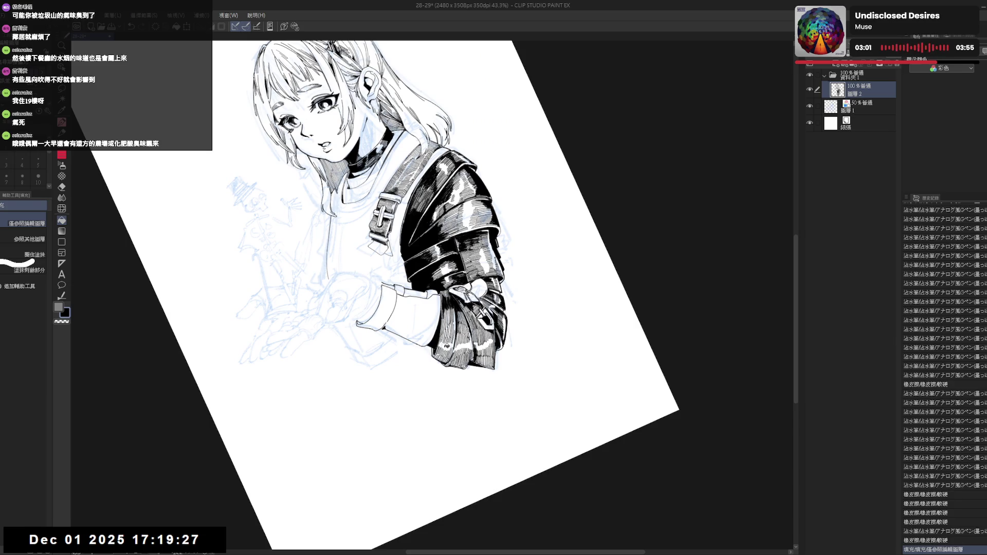
key(r)
mouse_move(447, 345)
mouse_down()
mouse_move(396, 378)
mouse_move(412, 306)
mouse_move(416, 355)
mouse_up()
key(e)
drag(411, 321, 419, 357)
key(p)
key(ctrl+z)
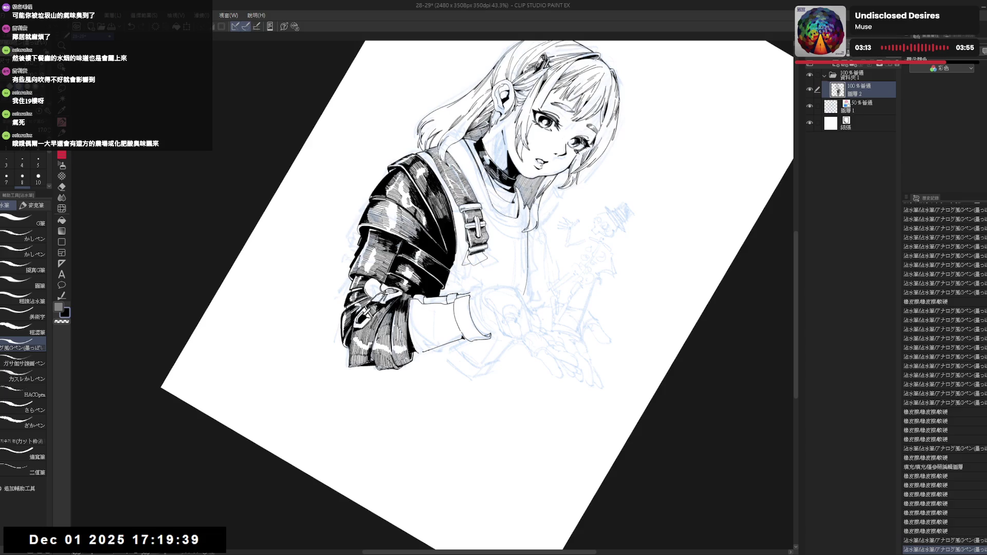
- Erase a small bit of ink on the cuff from a mirrored, tilted view
key(h)
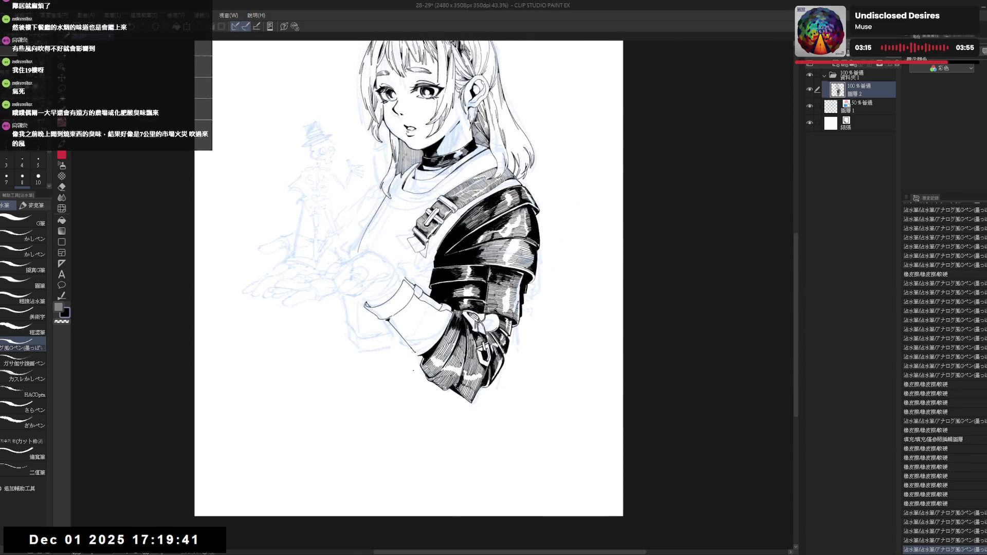
drag(514, 128, 401, 170)
drag(383, 327, 390, 335)
key(ctrl+z)
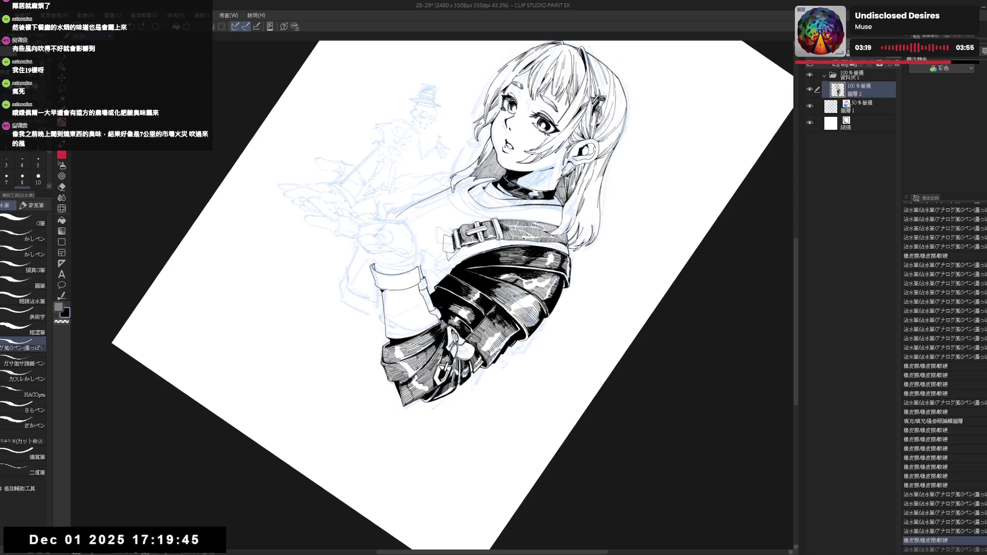
key(ctrl+y)
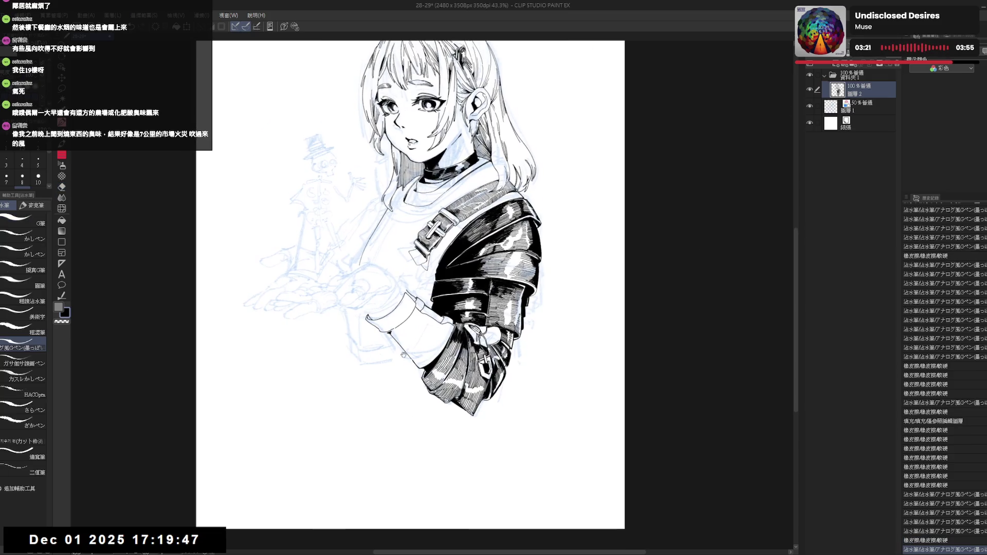
mouse_move(370, 370)
mouse_down()
mouse_move(346, 332)
mouse_move(385, 291)
mouse_move(391, 309)
mouse_up()
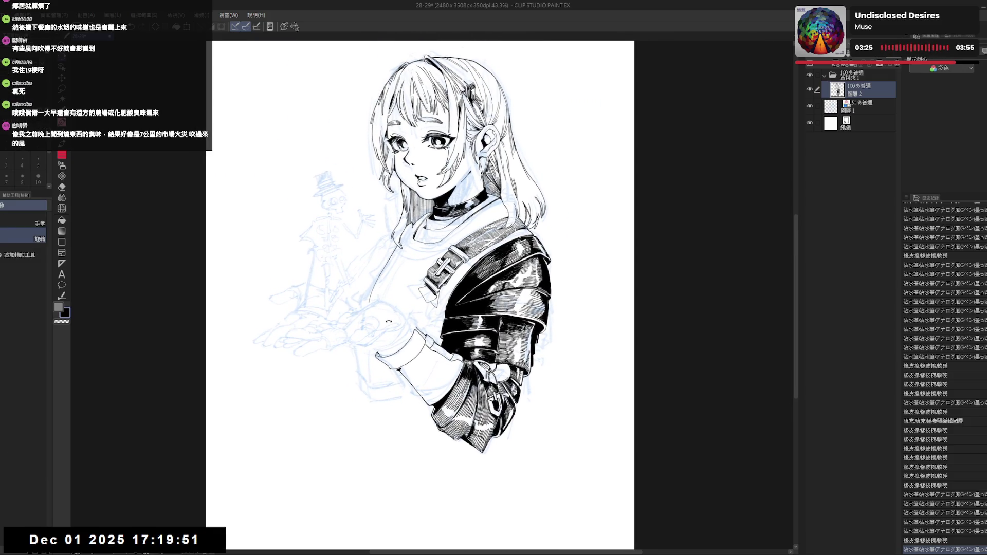
- Draw a lasso loop around the small sketched figure on the hand
key(m)
drag(326, 271, 333, 279)
mouse_move(342, 172)
mouse_down()
mouse_move(280, 215)
mouse_move(263, 369)
mouse_move(354, 370)
mouse_move(377, 354)
mouse_move(398, 303)
mouse_move(361, 295)
mouse_move(362, 253)
mouse_move(386, 234)
mouse_move(354, 170)
mouse_up()
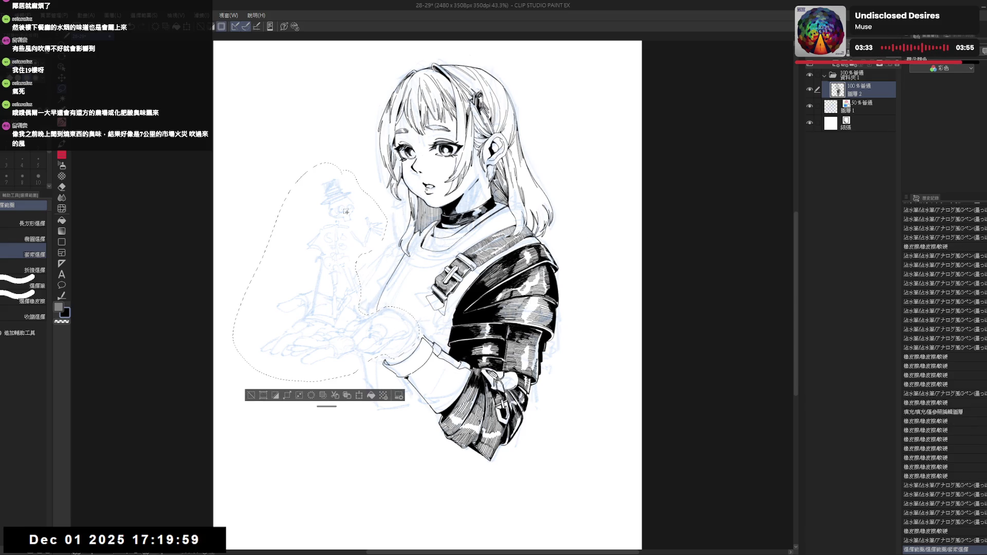
- On the sketch layer, move the selected figure right and down, then deselect
mouse_move(360, 348)
mouse_down()
mouse_move(371, 355)
mouse_move(361, 349)
mouse_up()
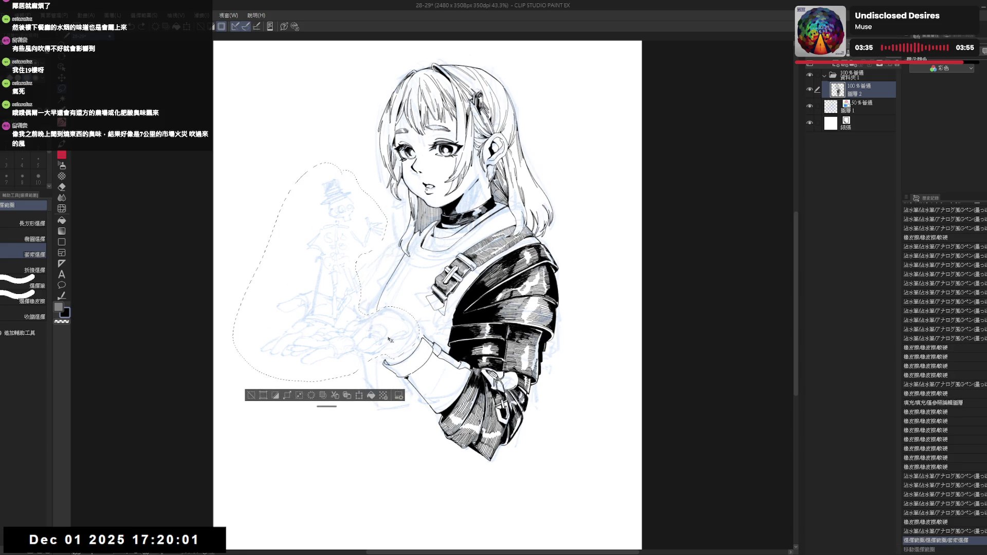
click(868, 106)
drag(343, 315, 352, 325)
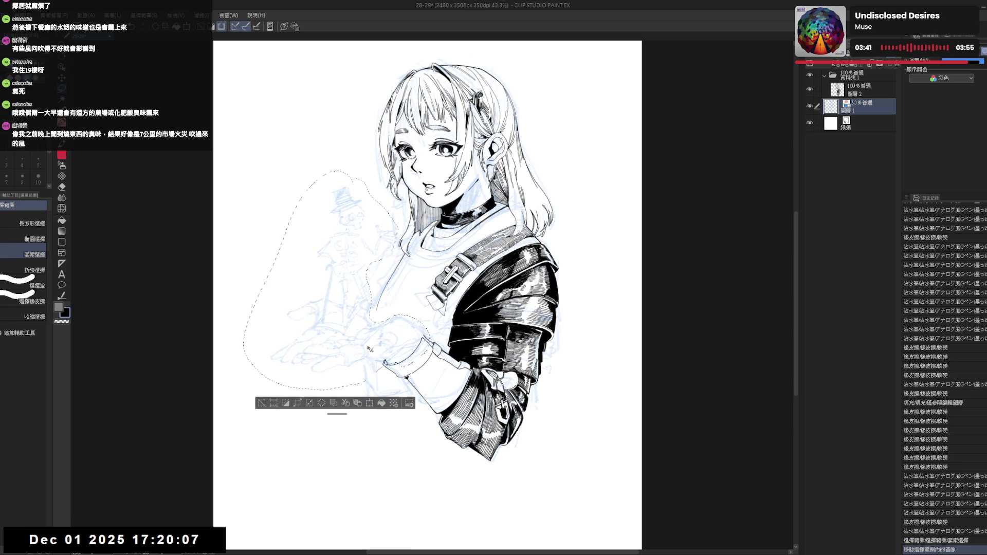
key(ctrl+d)
- Return to the pen on the ink layer and zoom in on the rotated sleeve
key(h)
key(h)
key(r)
mouse_move(319, 425)
mouse_down()
mouse_move(287, 403)
mouse_move(360, 468)
mouse_up()
key(m)
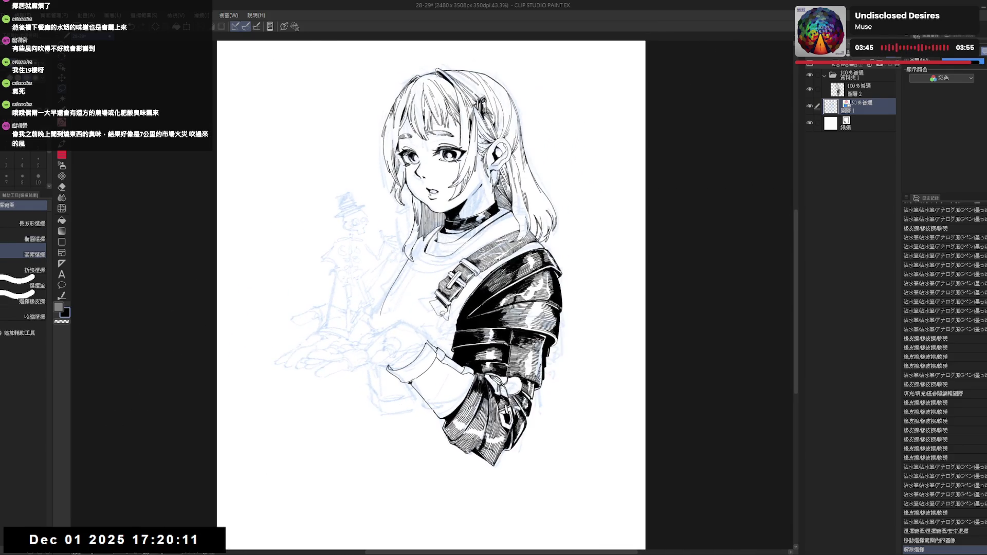
key(p)
click(864, 90)
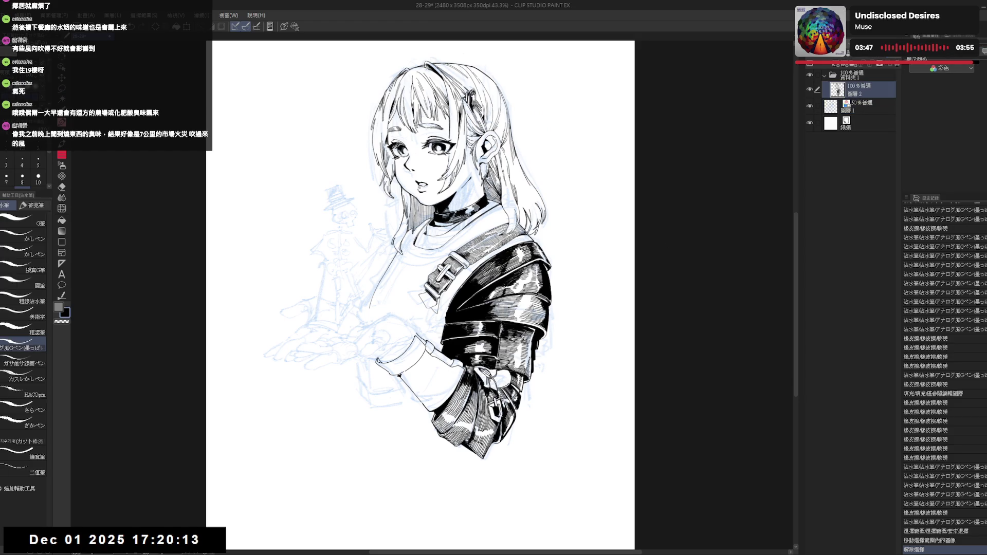
key(minus)
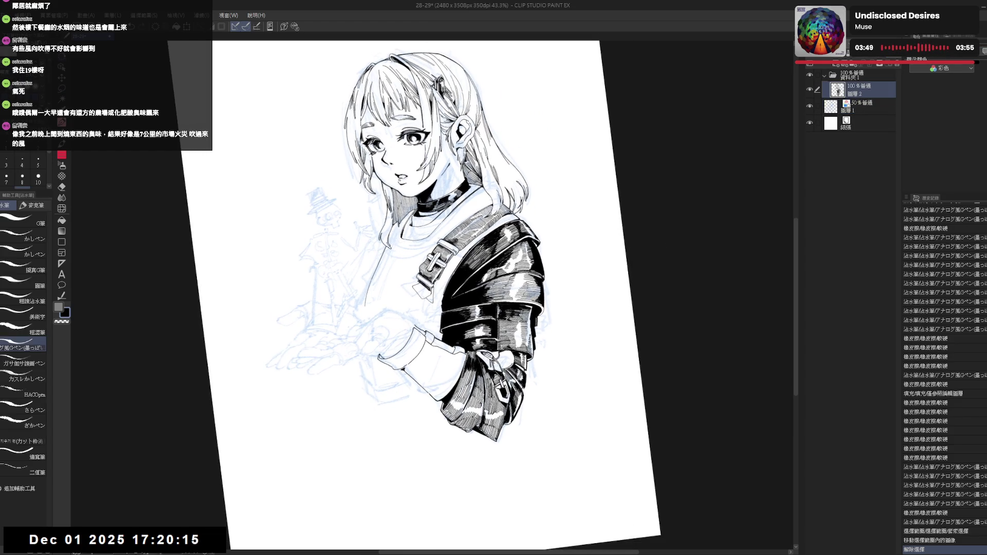
key(minus)
key(ctrl+plus)
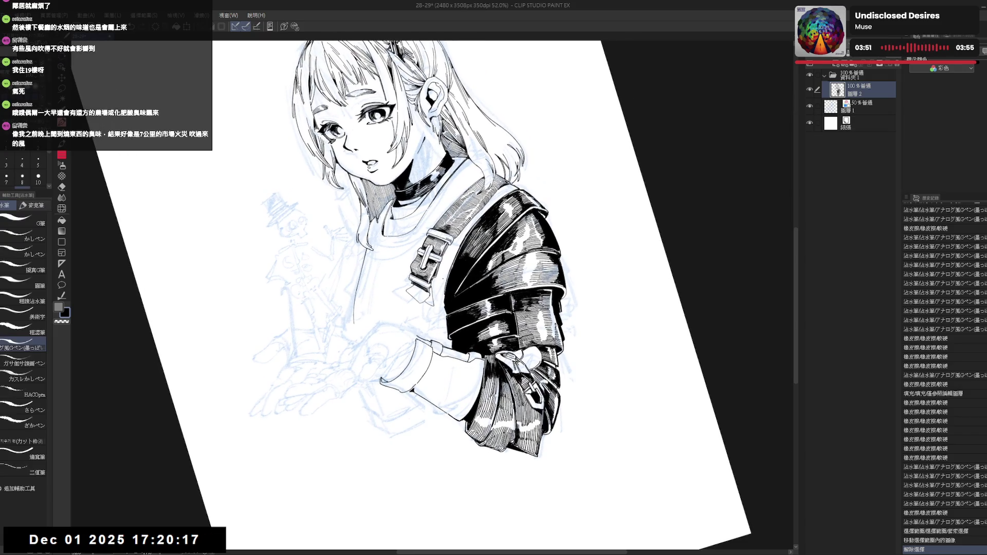